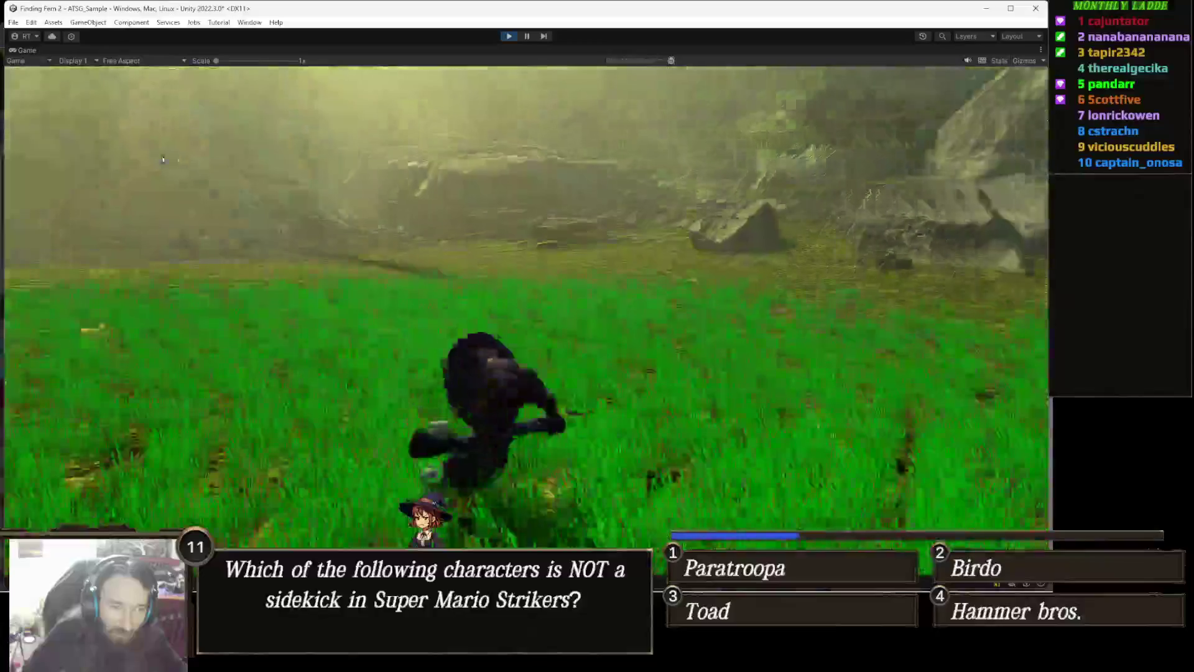
# - In Play mode, run the witch over the large boulders and down onto the grass
pyautogui.press('w')
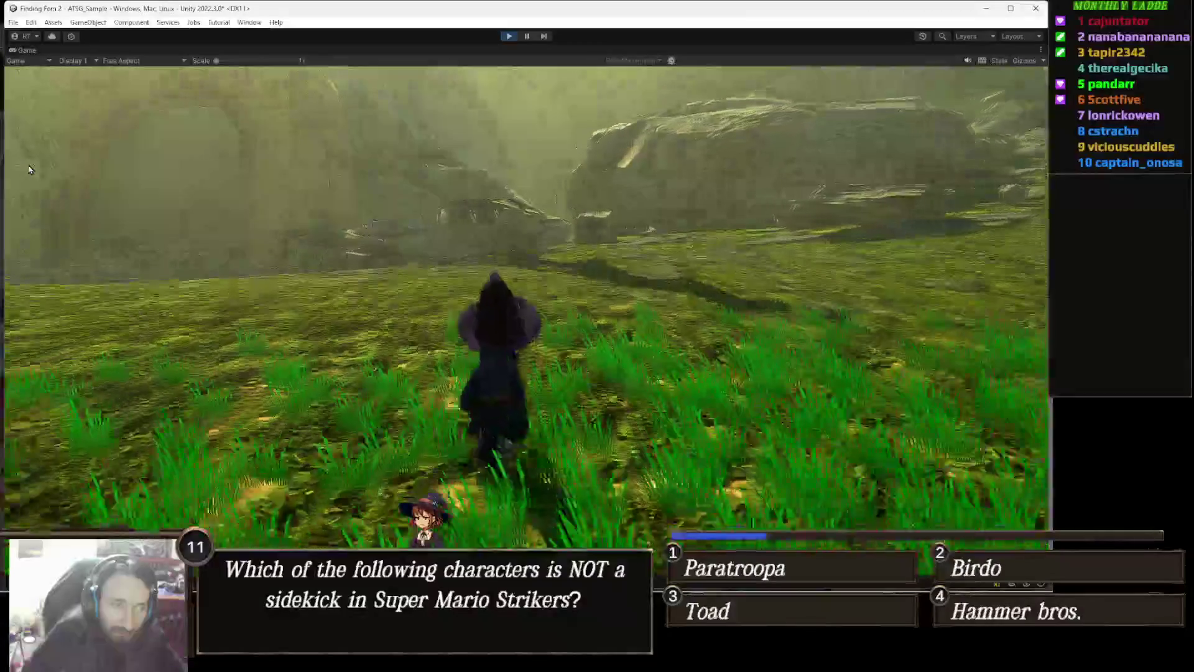
pyautogui.press('w')
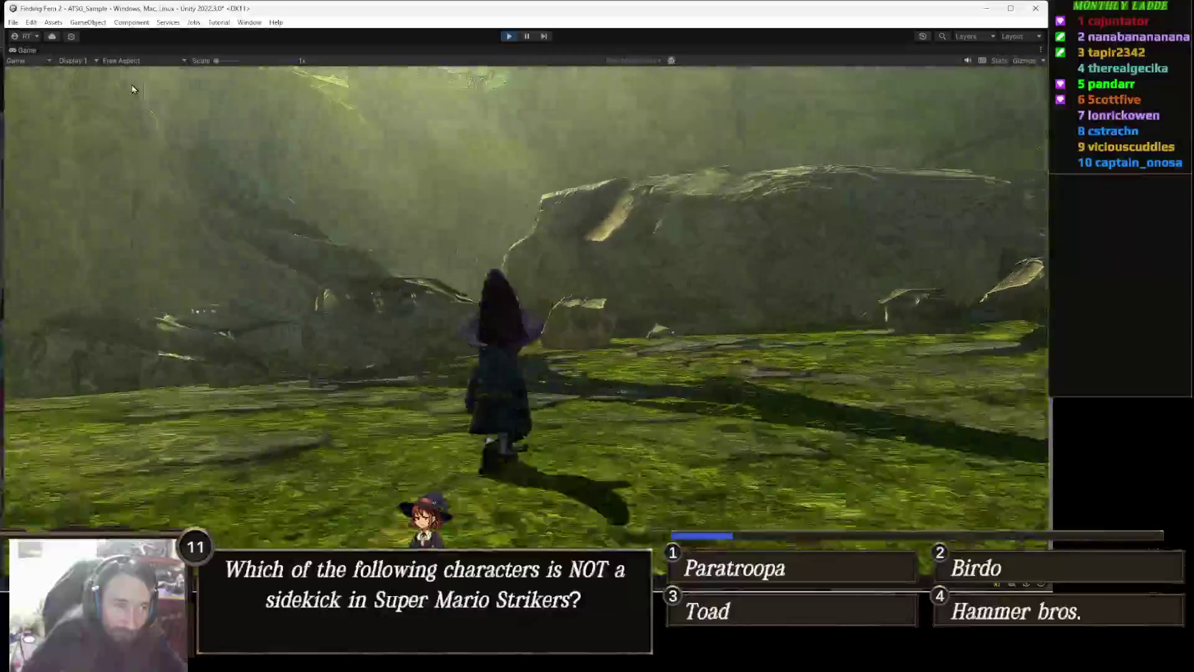
pyautogui.press('w')
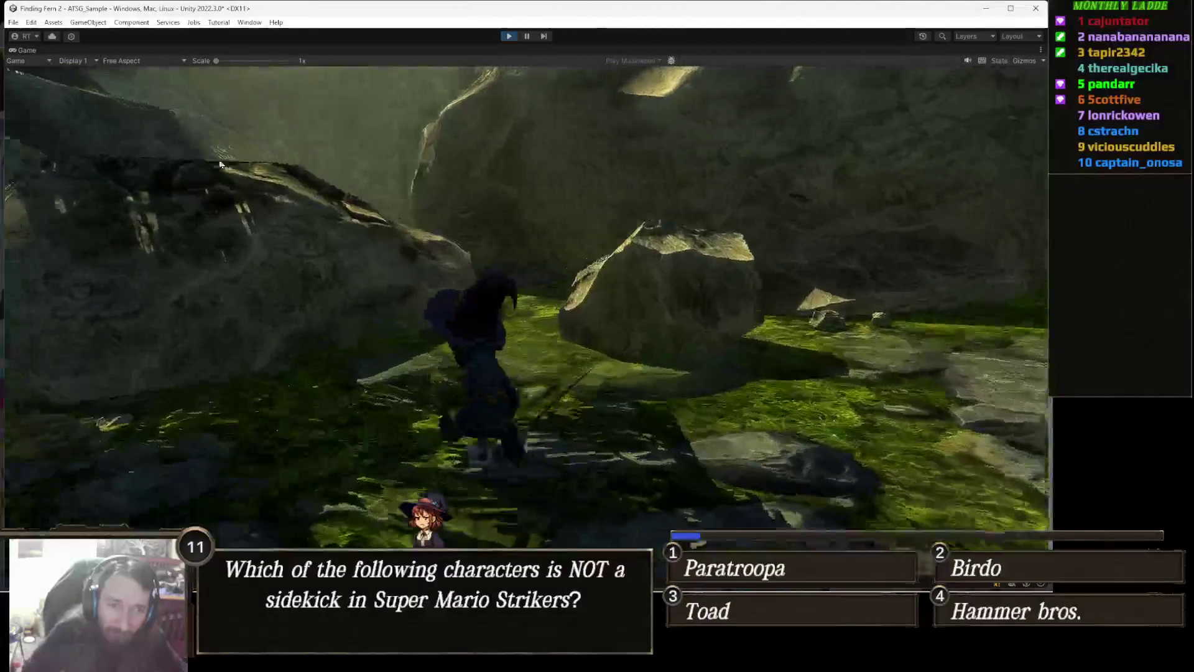
pyautogui.press('w')
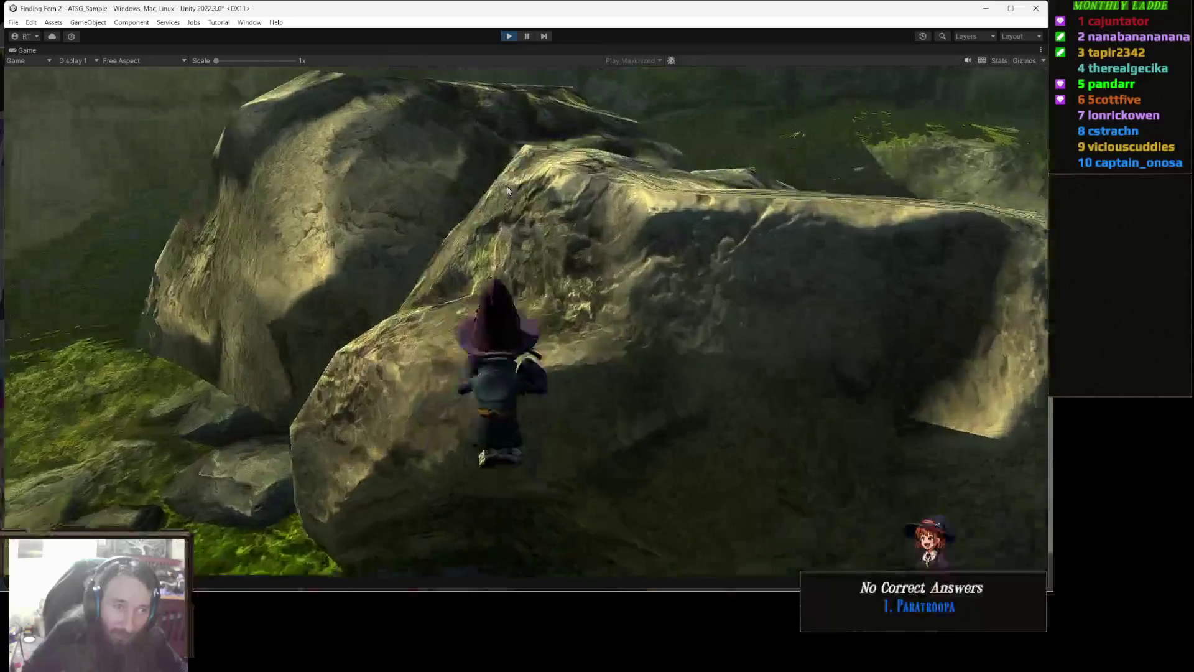
pyautogui.press('w')
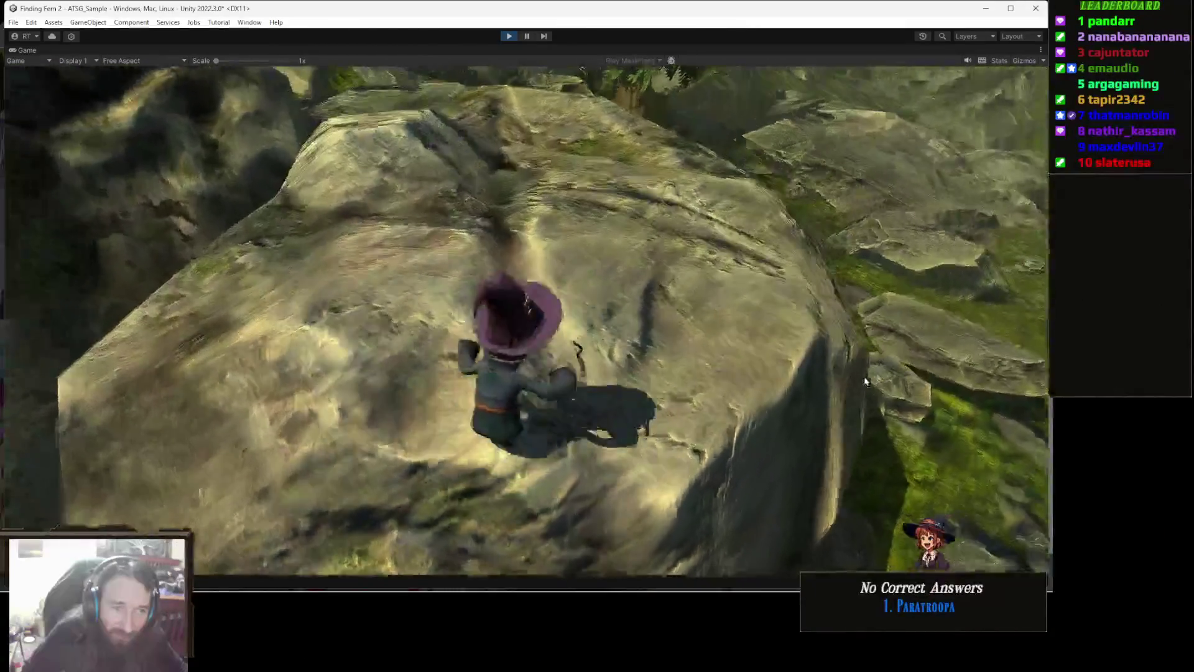
pyautogui.press('w')
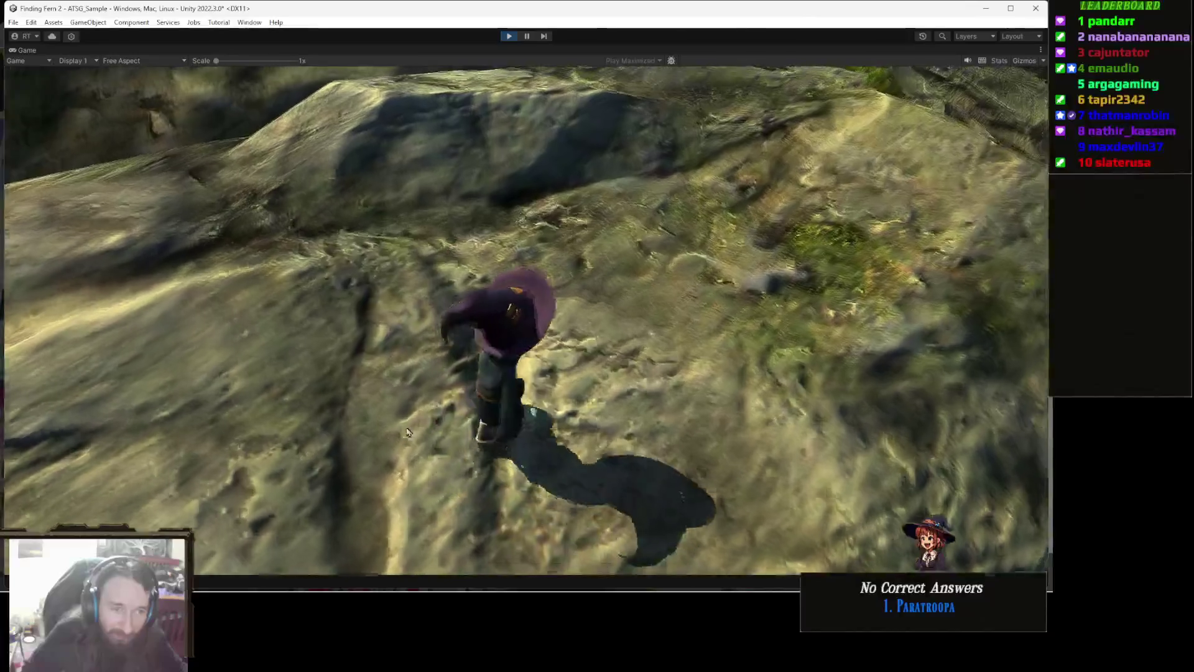
pyautogui.press('w')
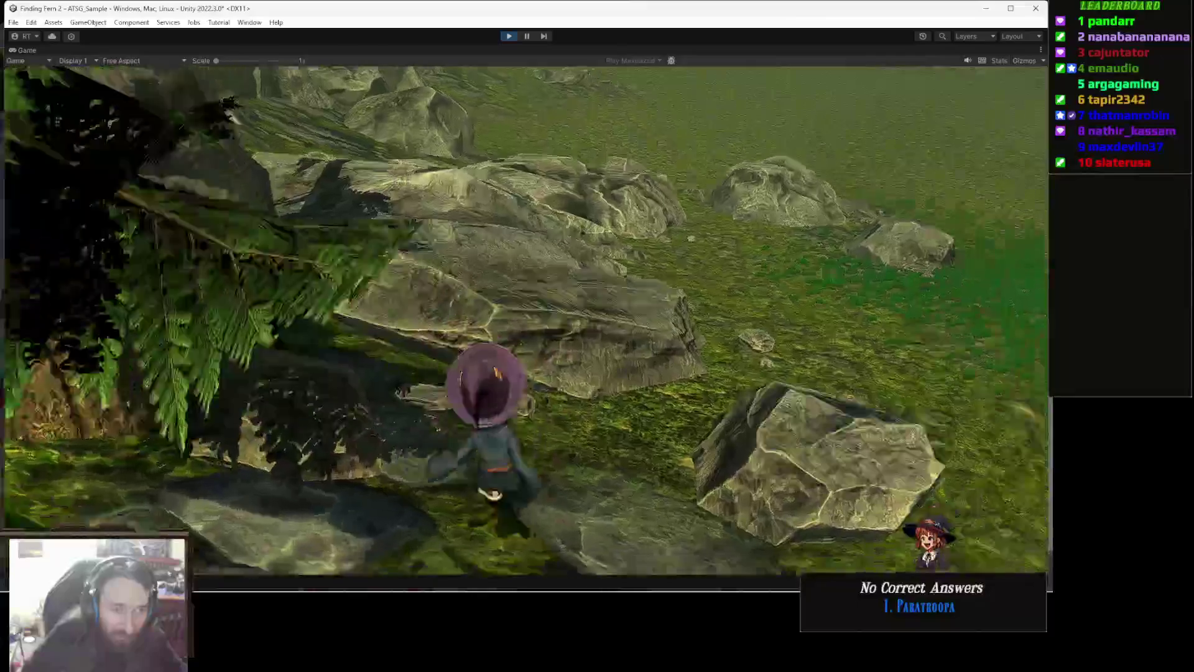
pyautogui.press('w')
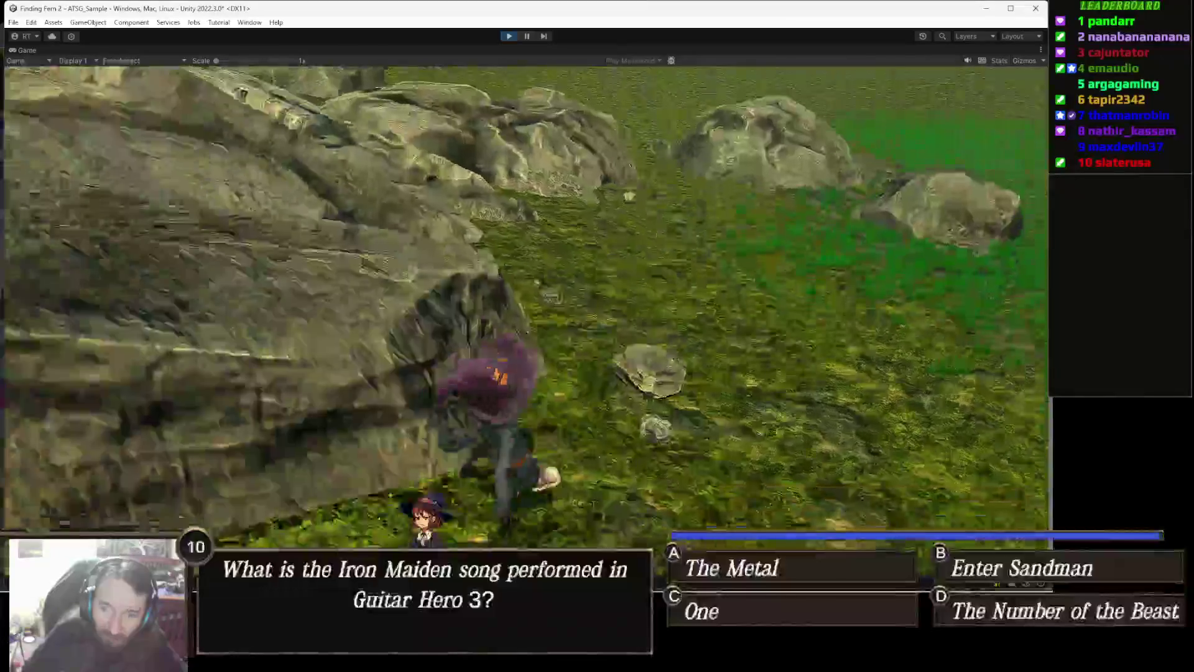
pyautogui.press('w')
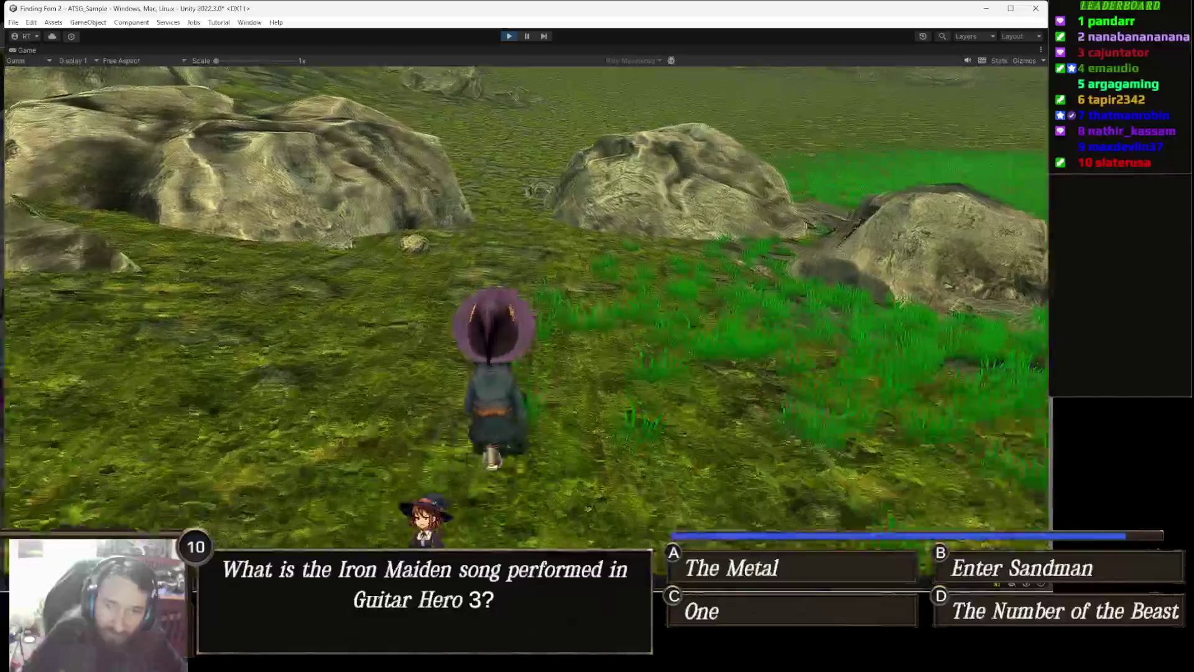
pyautogui.press('w')
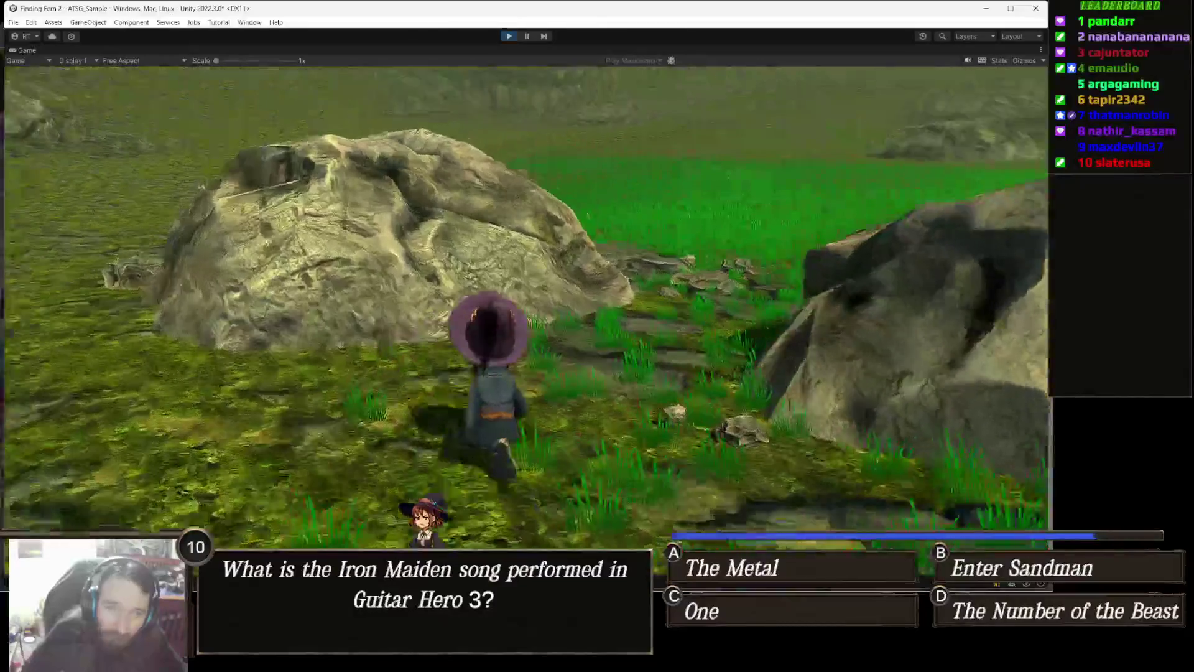
pyautogui.press('w')
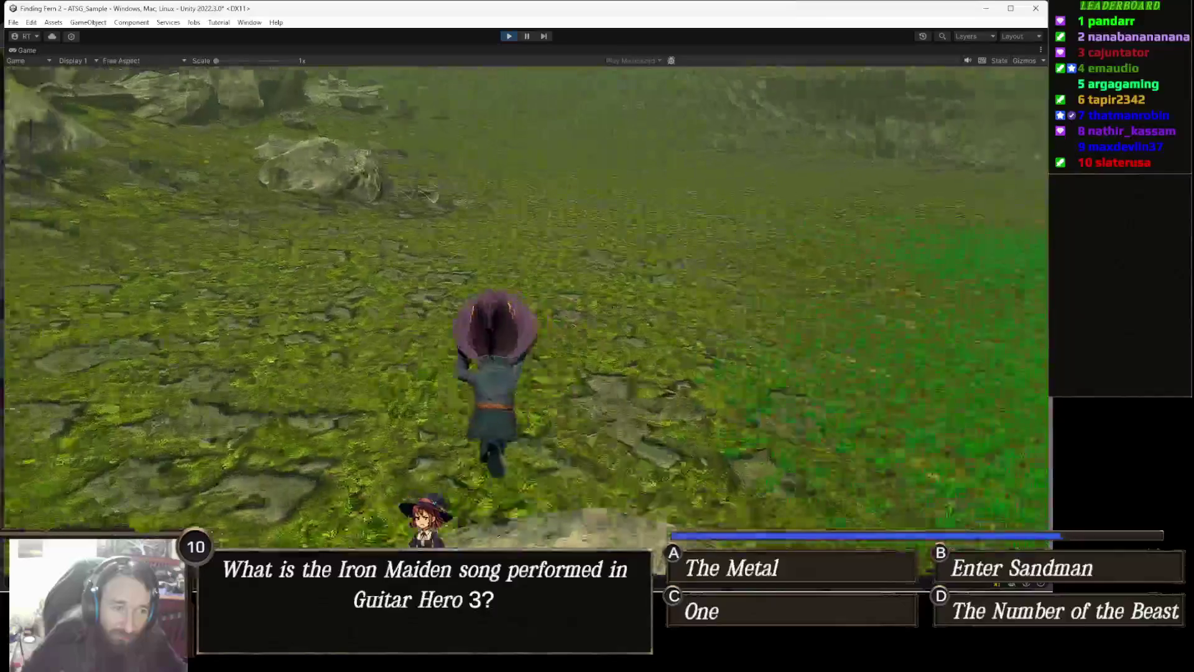
pyautogui.press('w')
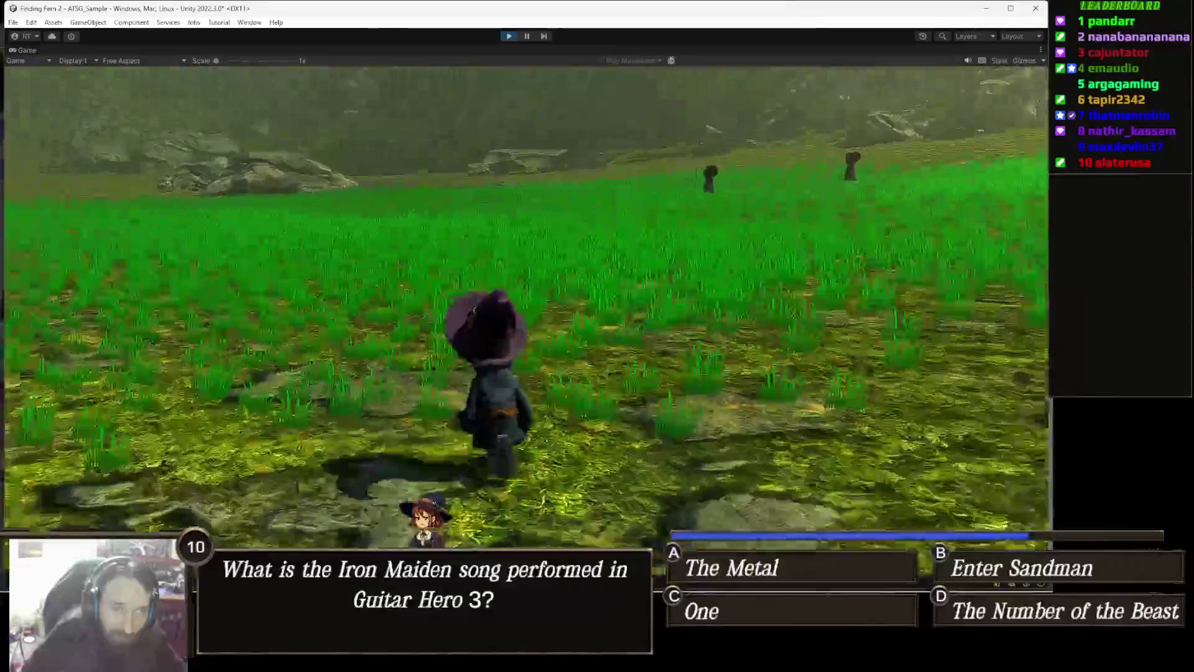
# - Steer the witch toward the rocky hillside, climb the large rock, then stop Play mode
pyautogui.press('d')
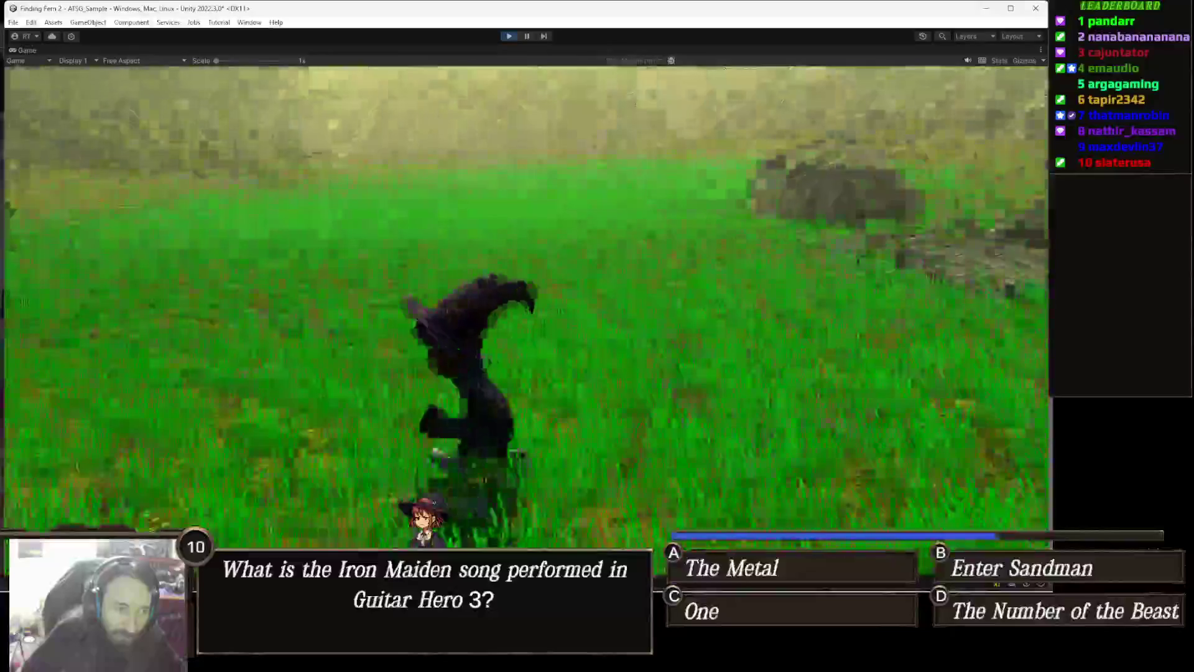
pyautogui.press('a')
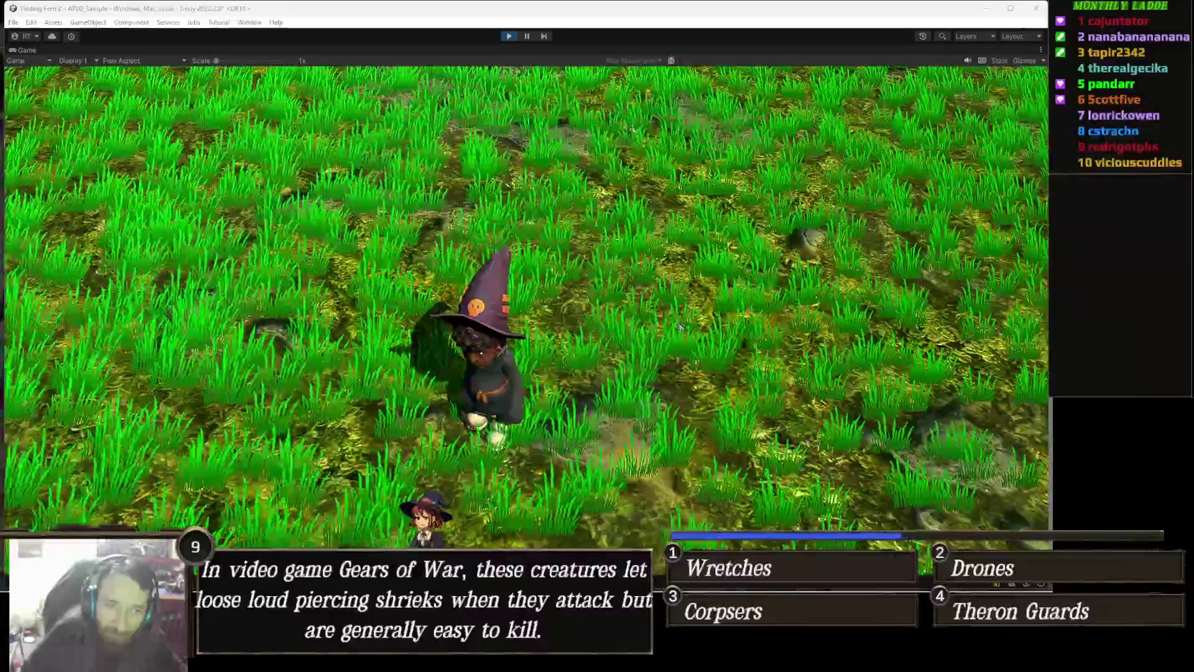
pyautogui.press('w')
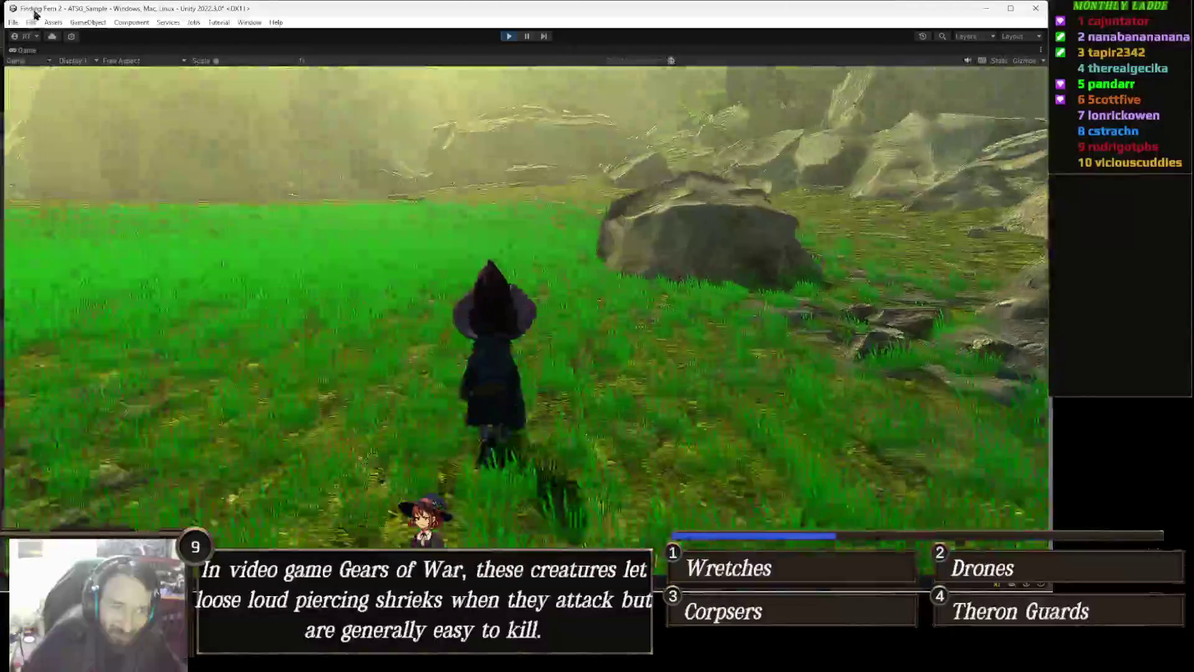
pyautogui.press('a')
pyautogui.press('d')
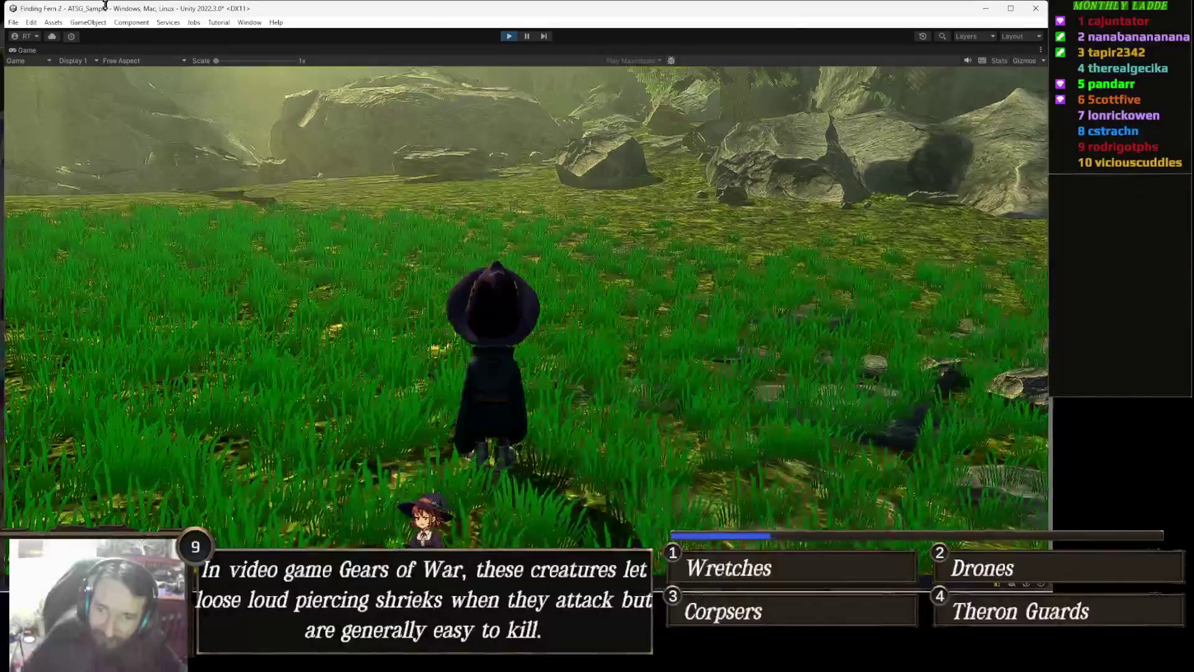
pyautogui.press('a')
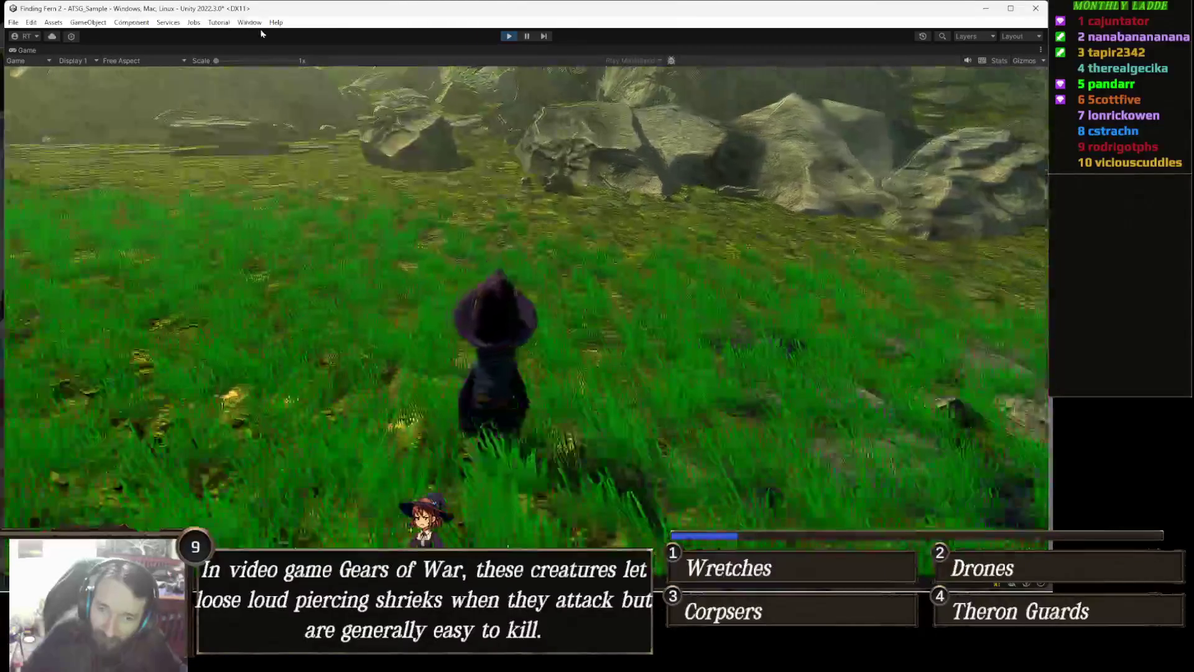
pyautogui.press('a')
pyautogui.press('w')
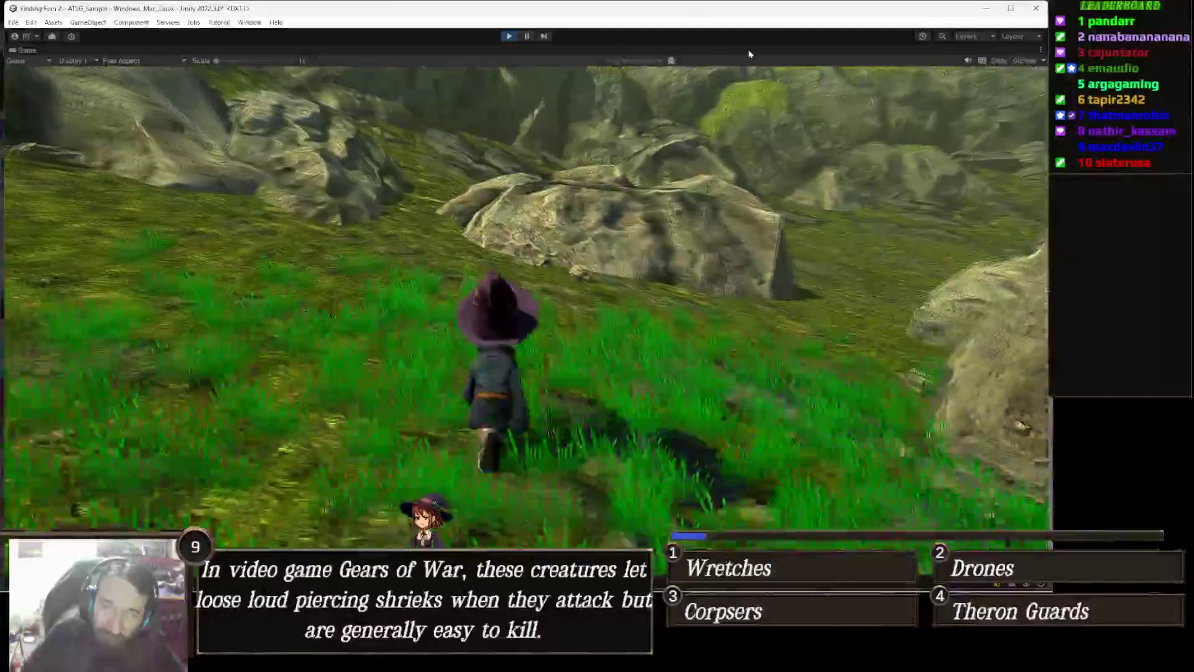
pyautogui.press('w')
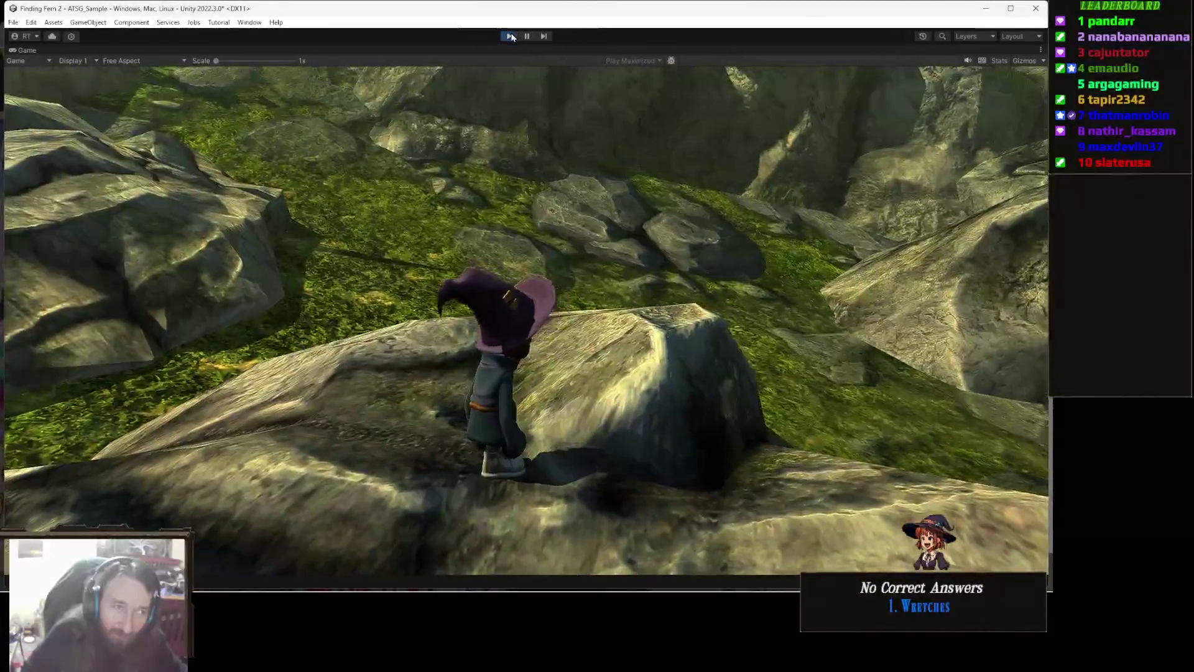
pyautogui.click(508, 36)
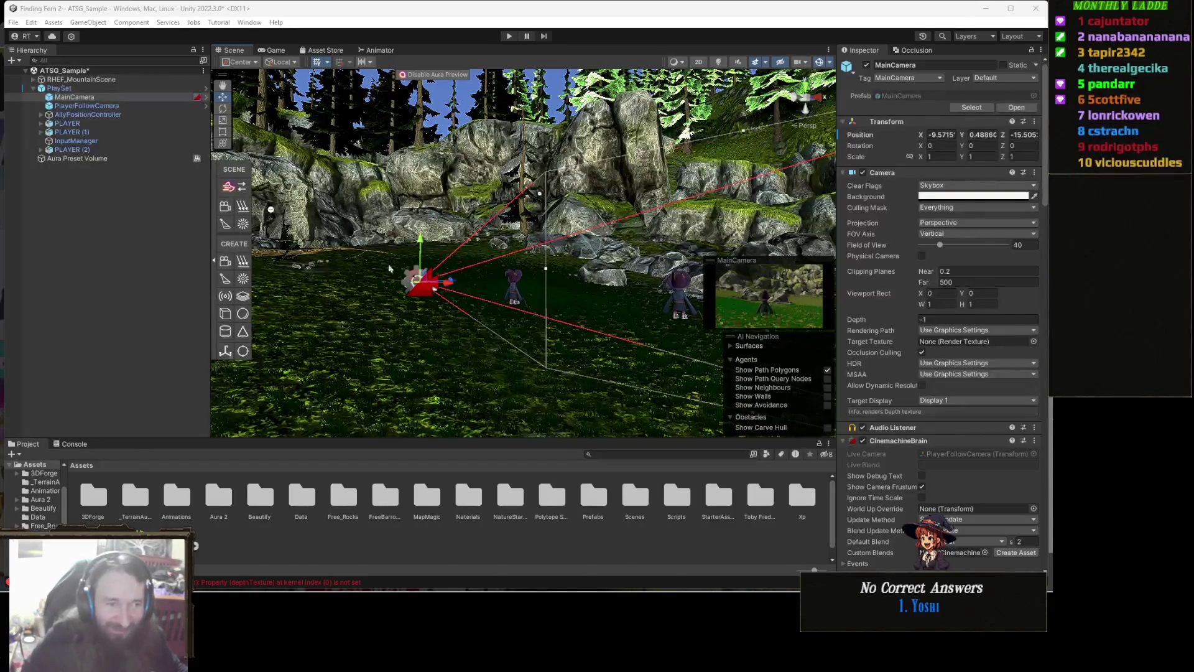
# - Orbit the Scene view, select the PlaySet group, and open the Assets/MapMagic folder
pyautogui.moveTo(389, 268); pyautogui.dragTo(576, 370)
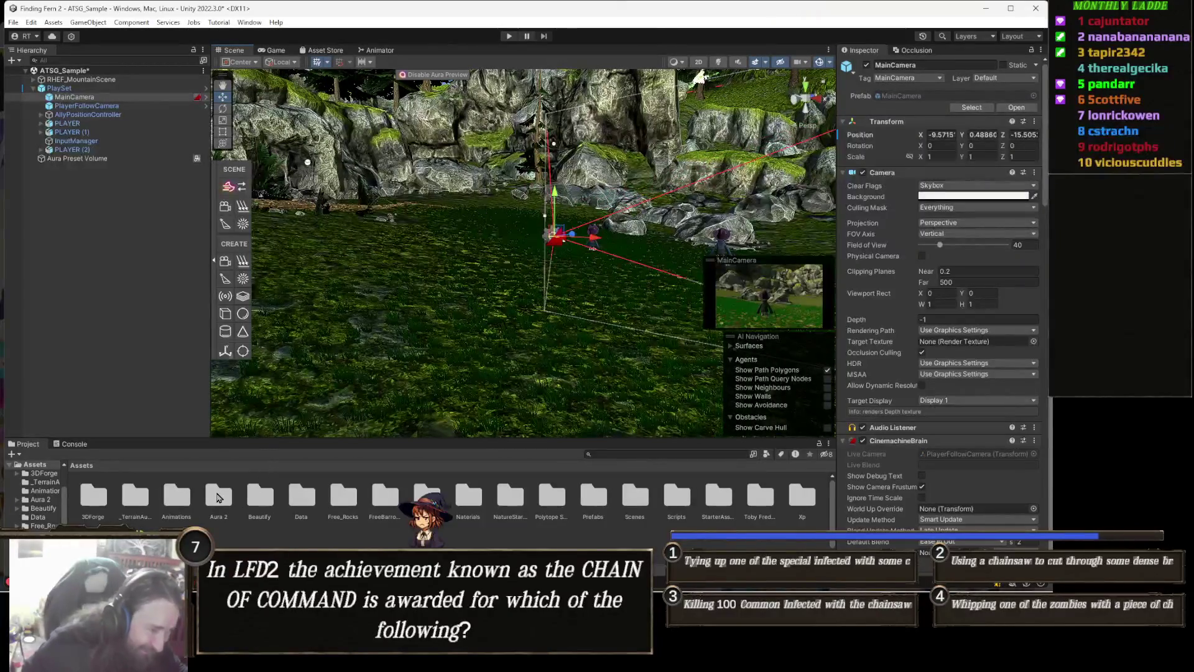
pyautogui.click(62, 88)
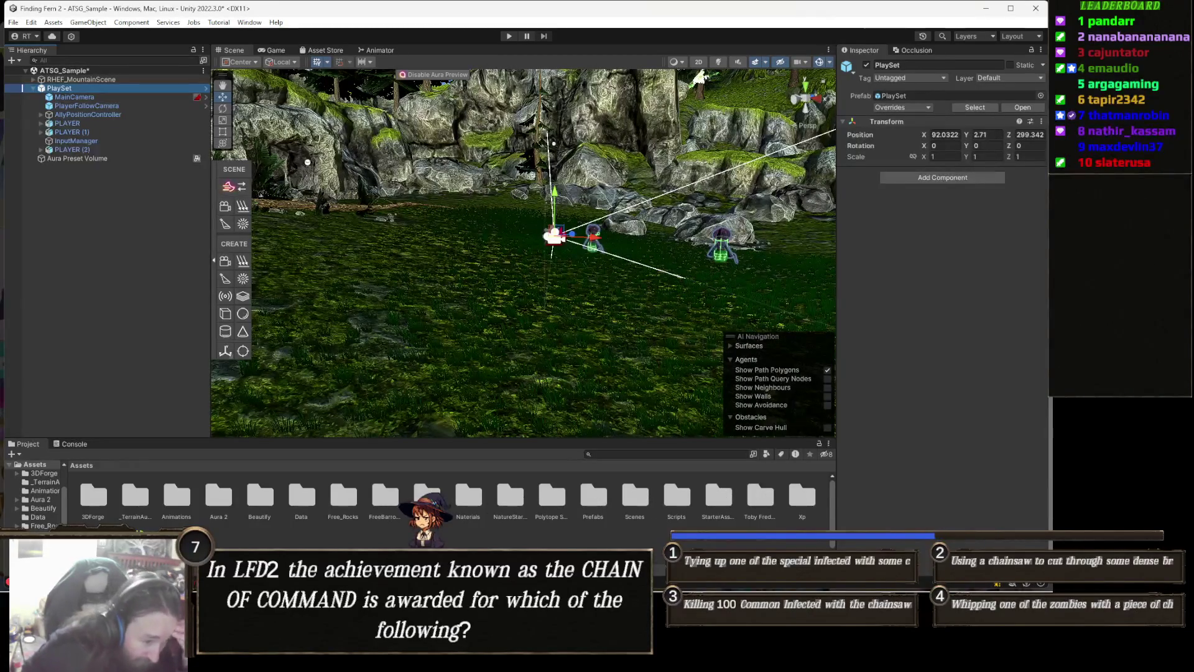
pyautogui.doubleClick(429, 495)
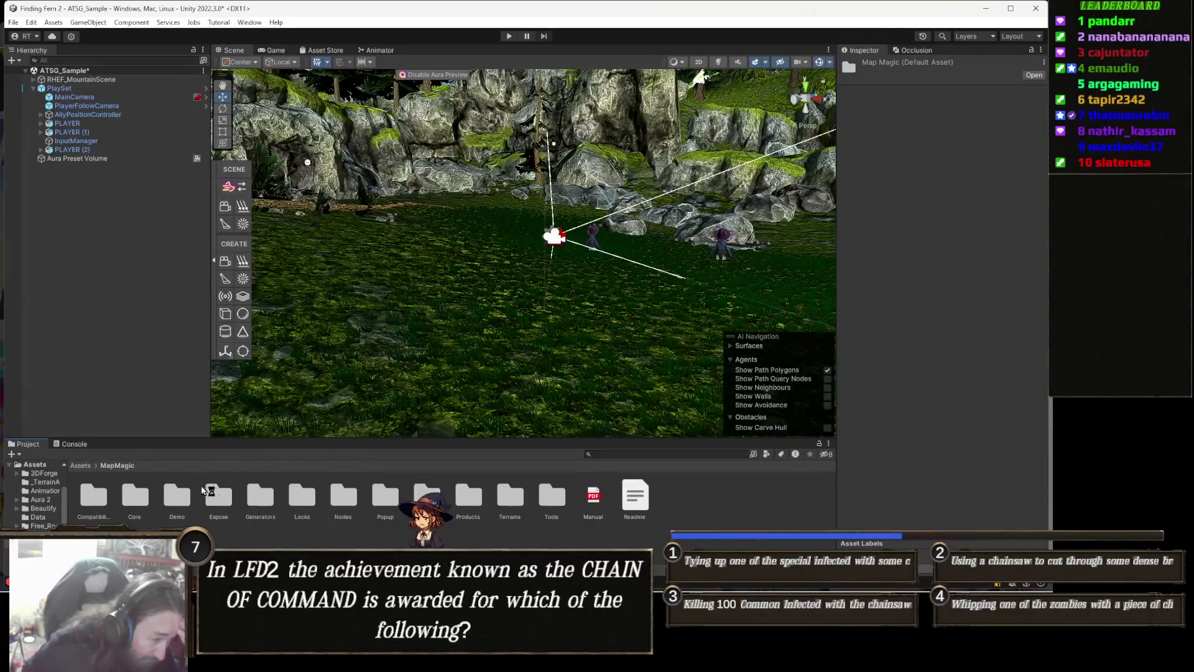
# - Open the MinuteIsland scene from MapMagic's Demo folder and view its floating terrain
pyautogui.doubleClick(182, 492)
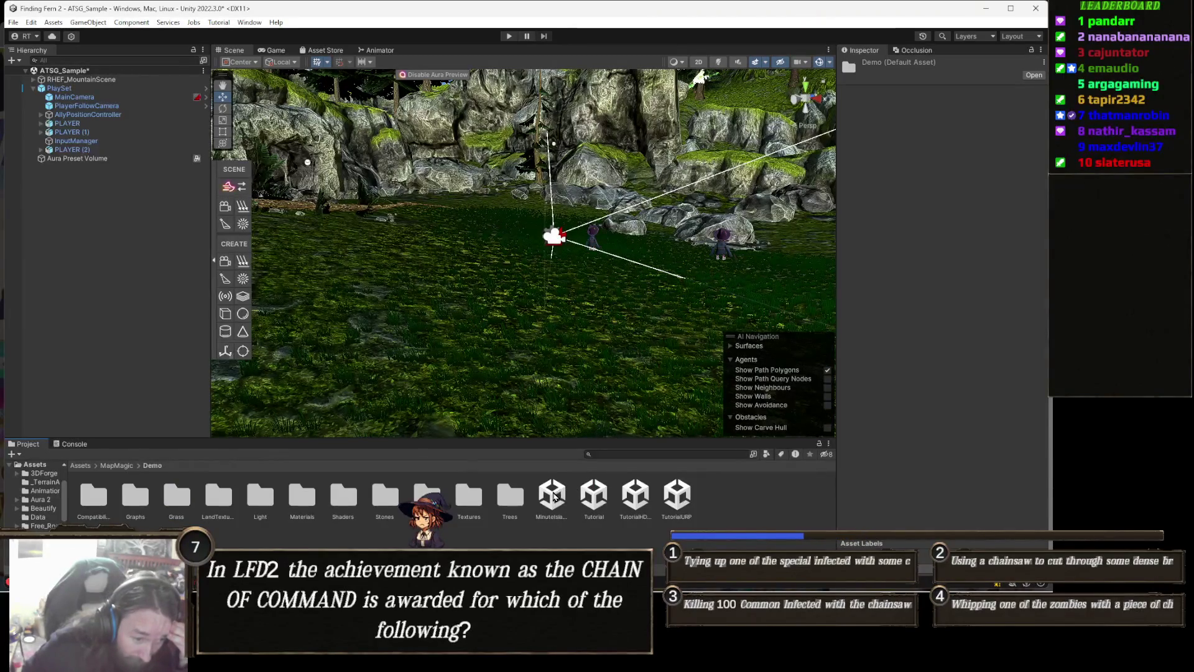
pyautogui.click(558, 495)
pyautogui.doubleClick(565, 499)
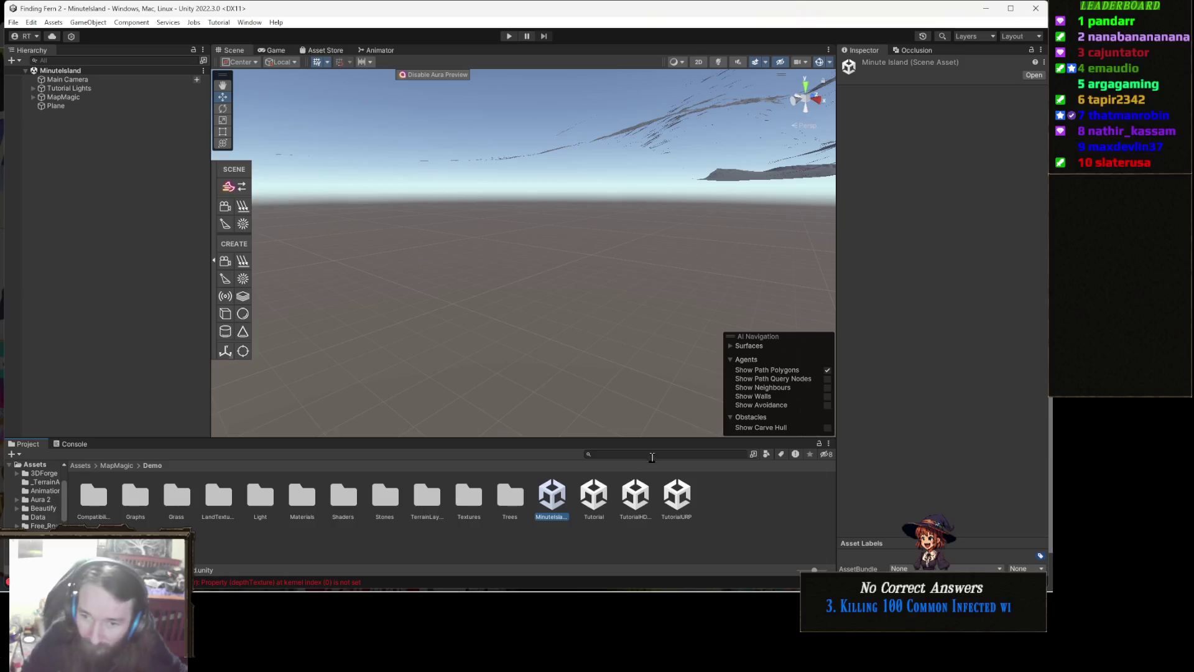
pyautogui.moveTo(443, 297)
pyautogui.mouseDown()
pyautogui.moveTo(666, 248)
pyautogui.moveTo(680, 174)
pyautogui.moveTo(661, 280)
pyautogui.moveTo(755, 295)
pyautogui.moveTo(917, 286)
pyautogui.moveTo(853, 279)
pyautogui.moveTo(873, 286)
pyautogui.moveTo(834, 266)
pyautogui.moveTo(733, 295)
pyautogui.moveTo(596, 278)
pyautogui.moveTo(719, 301)
pyautogui.moveTo(716, 314)
pyautogui.mouseUp()
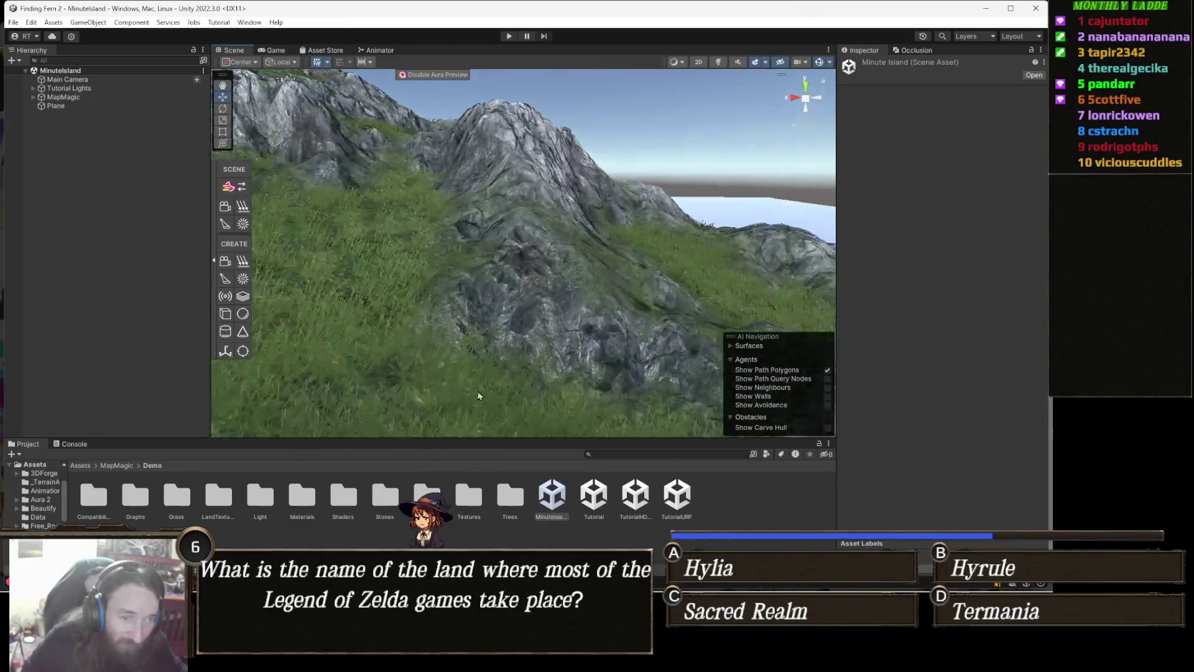
# - Open the Tutorial demo scene and orbit around its green valleys and mountain
pyautogui.doubleClick(594, 497)
pyautogui.moveTo(567, 393)
pyautogui.mouseDown()
pyautogui.moveTo(547, 288)
pyautogui.moveTo(769, 288)
pyautogui.moveTo(738, 288)
pyautogui.moveTo(746, 252)
pyautogui.moveTo(696, 293)
pyautogui.moveTo(687, 254)
pyautogui.moveTo(522, 309)
pyautogui.moveTo(685, 260)
pyautogui.moveTo(495, 408)
pyautogui.moveTo(286, 352)
pyautogui.moveTo(214, 292)
pyautogui.mouseUp()
pyautogui.moveTo(106, 280)
pyautogui.mouseDown()
pyautogui.moveTo(62, 288)
pyautogui.moveTo(96, 326)
pyautogui.moveTo(123, 329)
pyautogui.mouseUp()
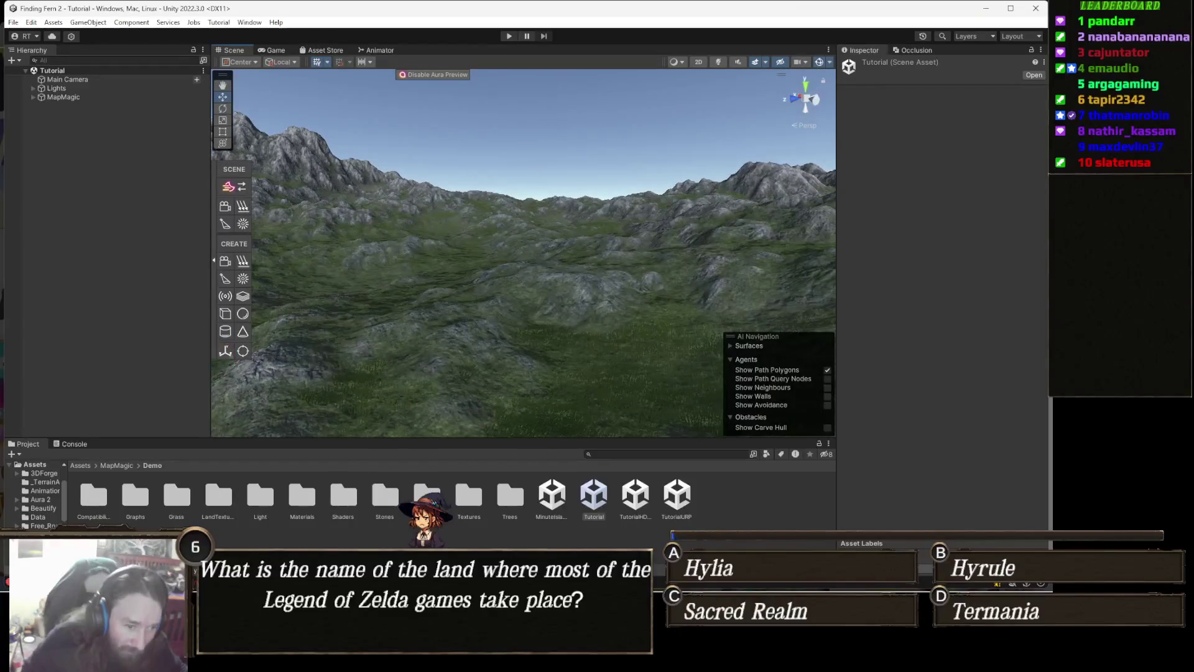
# - Open the TutorialHDRP demo scene and orbit to a top-down view of its grid
pyautogui.doubleClick(636, 496)
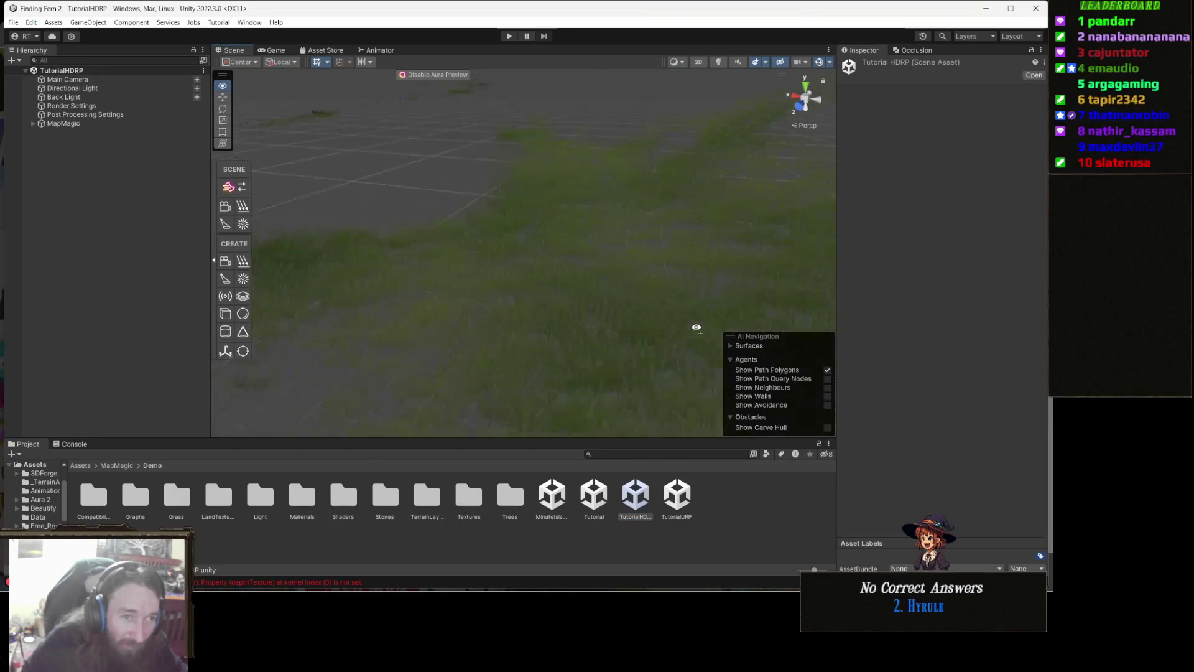
pyautogui.moveTo(696, 327); pyautogui.dragTo(661, 248)
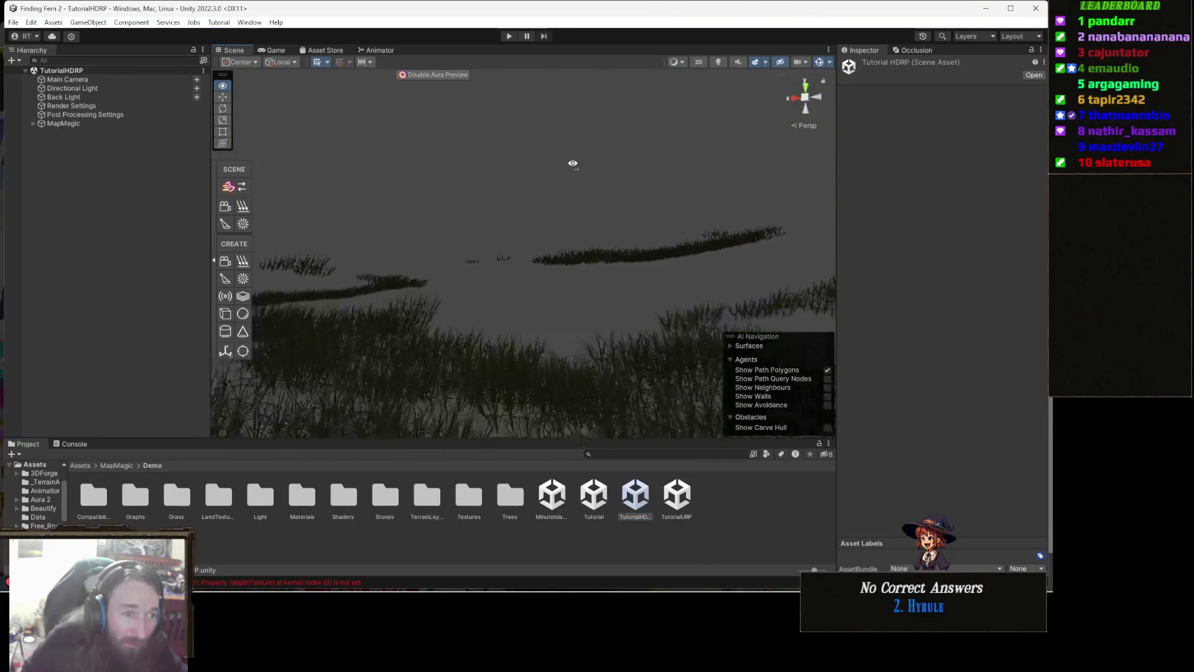
pyautogui.moveTo(593, 185); pyautogui.dragTo(600, 191)
pyautogui.moveTo(589, 203)
pyautogui.mouseDown()
pyautogui.moveTo(562, 333)
pyautogui.moveTo(571, 312)
pyautogui.moveTo(522, 334)
pyautogui.mouseUp()
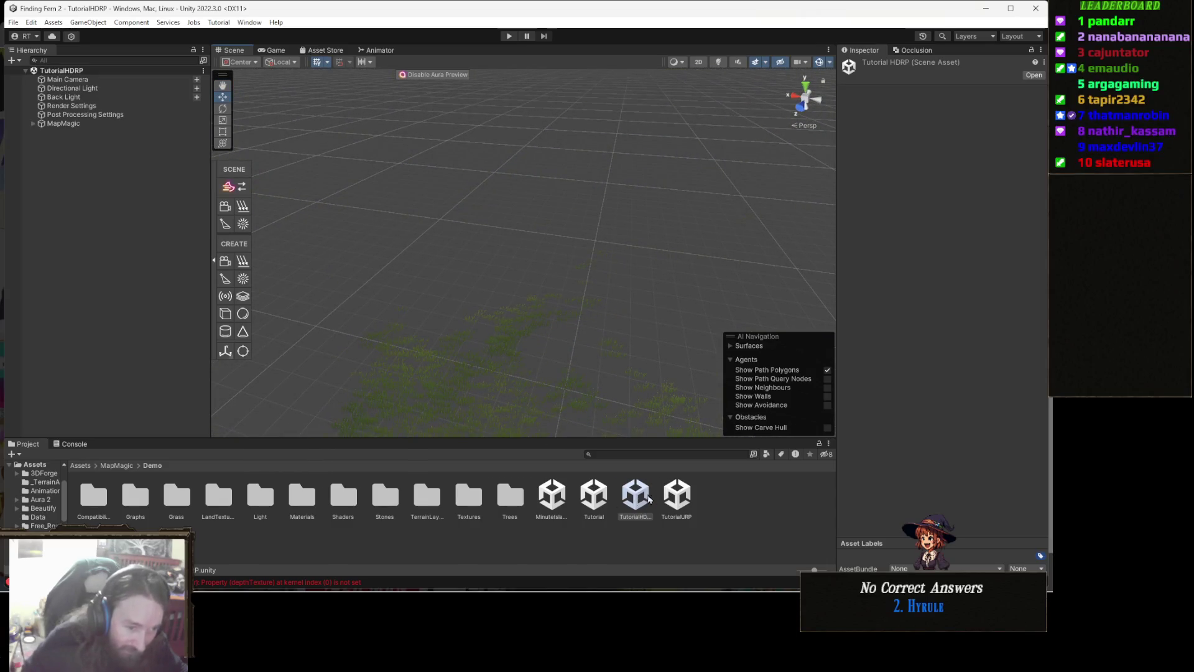
# - Open the TutorialURP scene, look across its grass field, then reopen the Tutorial scene
pyautogui.doubleClick(677, 495)
pyautogui.moveTo(747, 295)
pyautogui.mouseDown()
pyautogui.moveTo(432, 278)
pyautogui.moveTo(794, 283)
pyautogui.moveTo(485, 317)
pyautogui.moveTo(431, 262)
pyautogui.mouseUp()
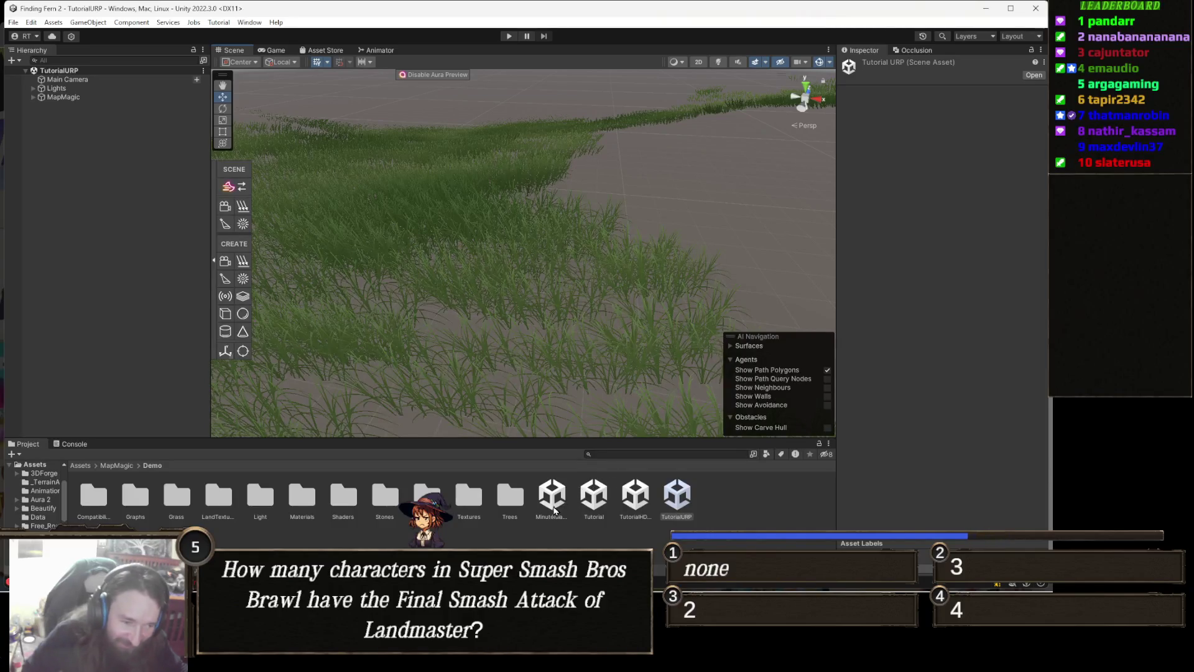
pyautogui.doubleClick(599, 499)
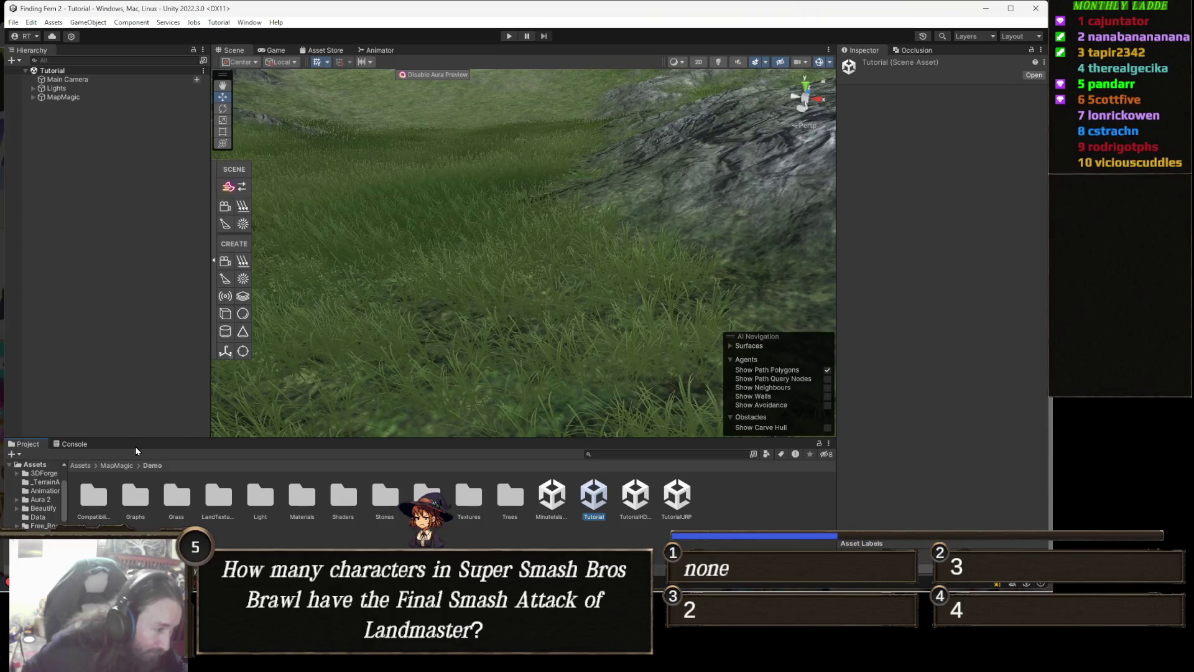
# - Clear the compute shader error from the Console and pull back to view the valley
pyautogui.click(74, 444)
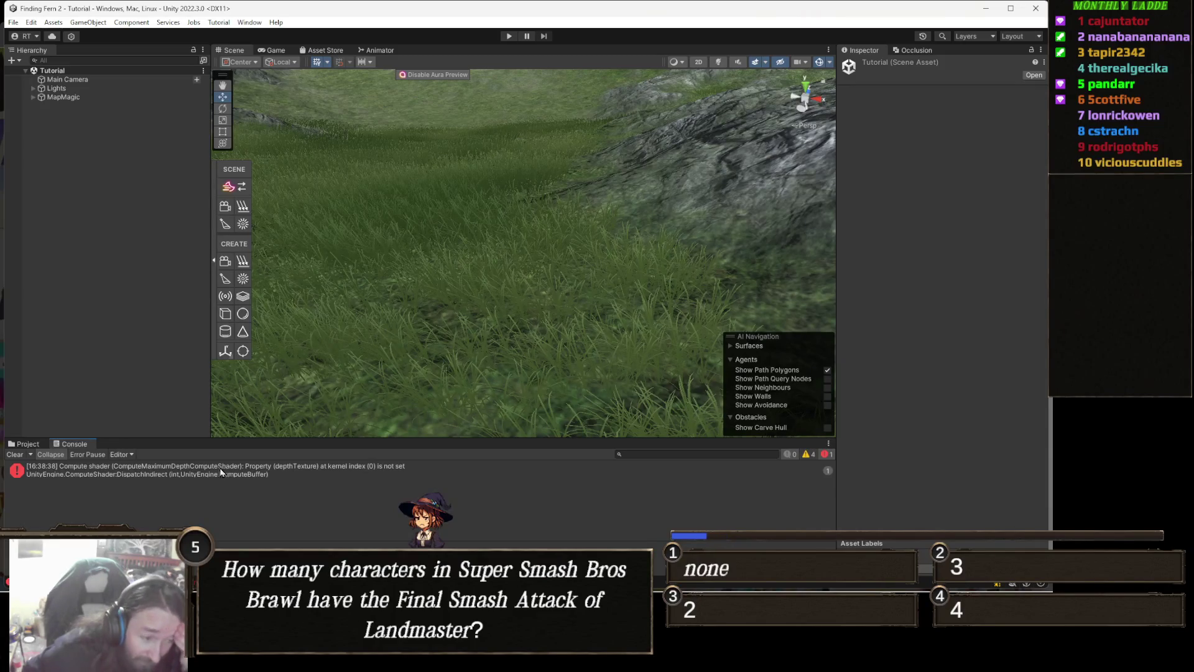
pyautogui.click(14, 454)
pyautogui.moveTo(422, 272); pyautogui.dragTo(454, 231)
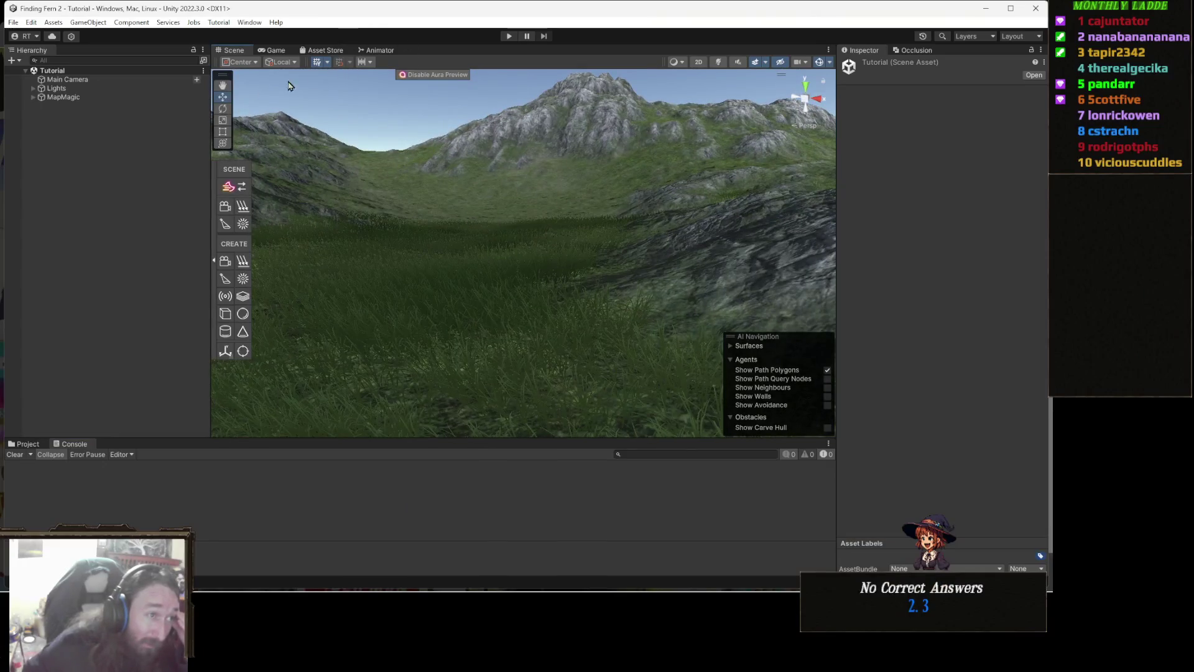
# - Select the MapMagic terrain generator object in the Hierarchy
pyautogui.click(83, 90)
pyautogui.click(75, 97)
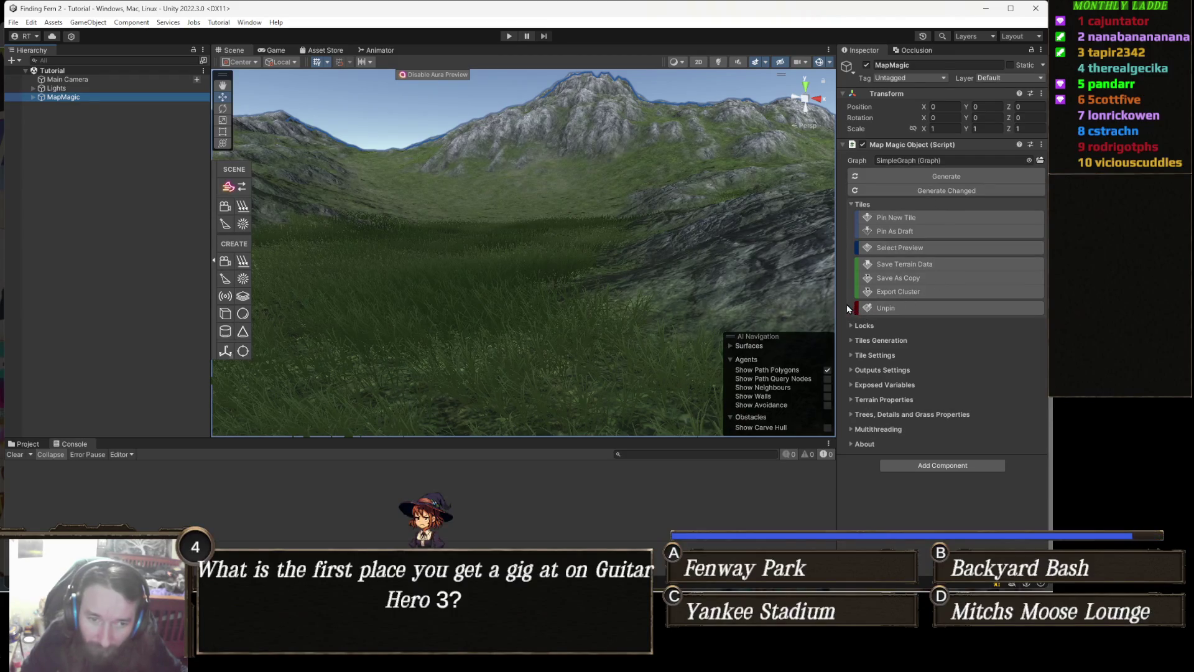
pyautogui.moveTo(834, 304); pyautogui.dragTo(800, 304)
# - Reselect the MapMagic object and press Generate to rebuild the valley terrain
pyautogui.click(828, 305)
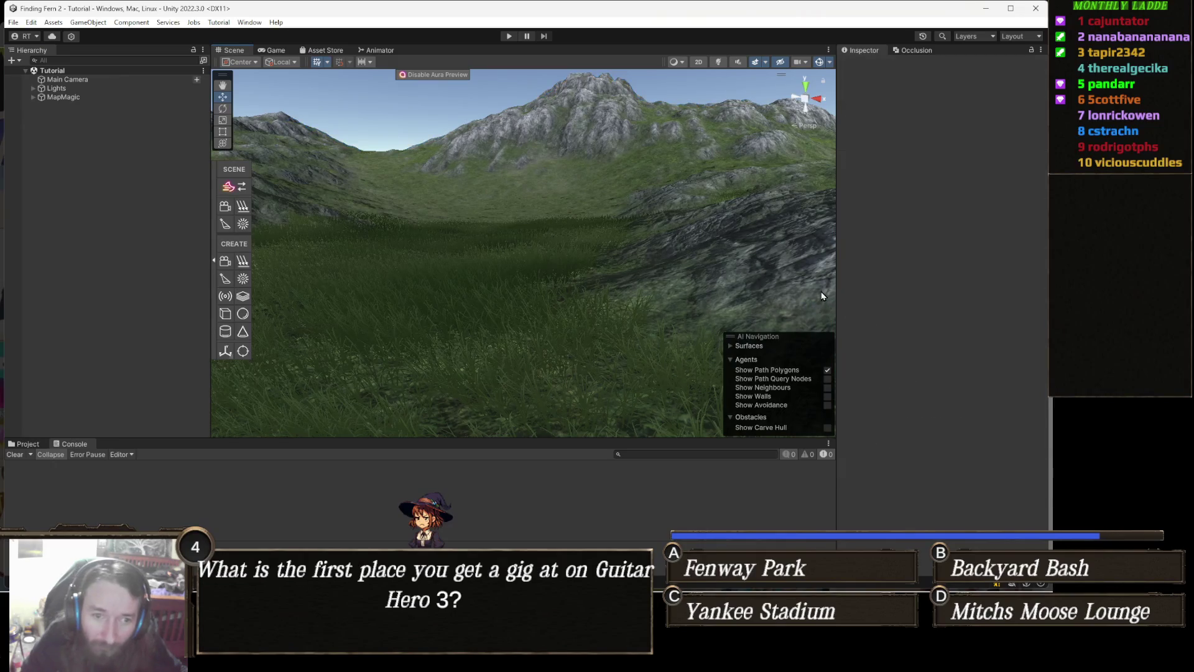
pyautogui.click(63, 97)
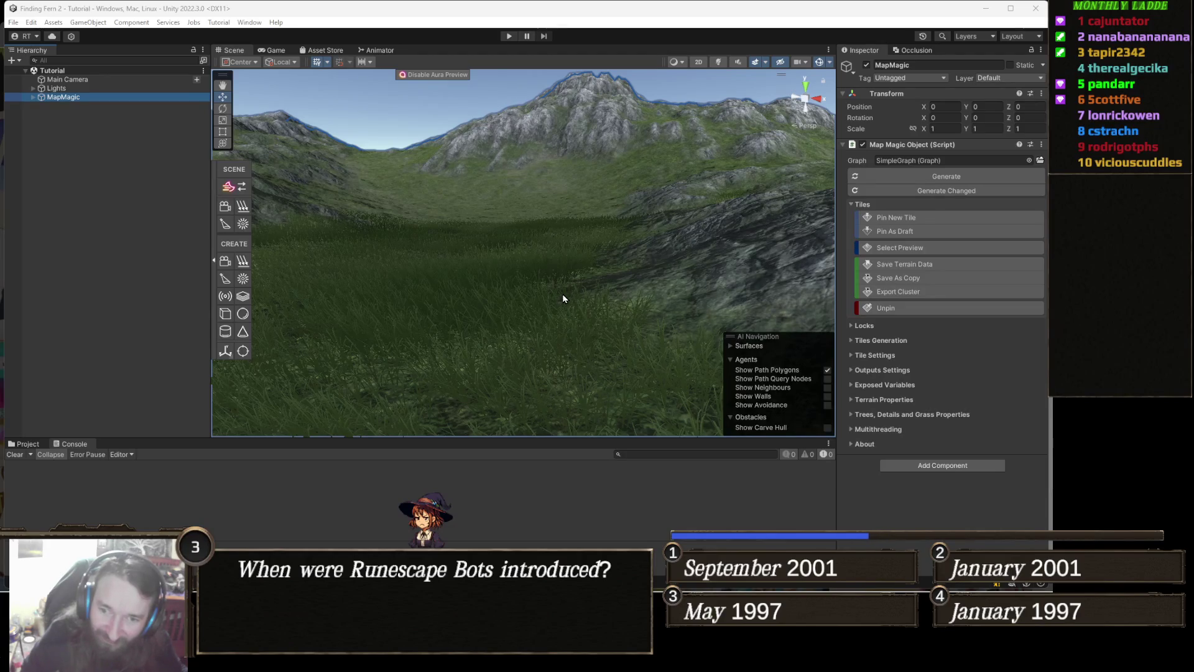
pyautogui.moveTo(625, 286)
pyautogui.mouseDown()
pyautogui.moveTo(532, 270)
pyautogui.moveTo(568, 253)
pyautogui.moveTo(543, 229)
pyautogui.moveTo(569, 244)
pyautogui.moveTo(568, 261)
pyautogui.mouseUp()
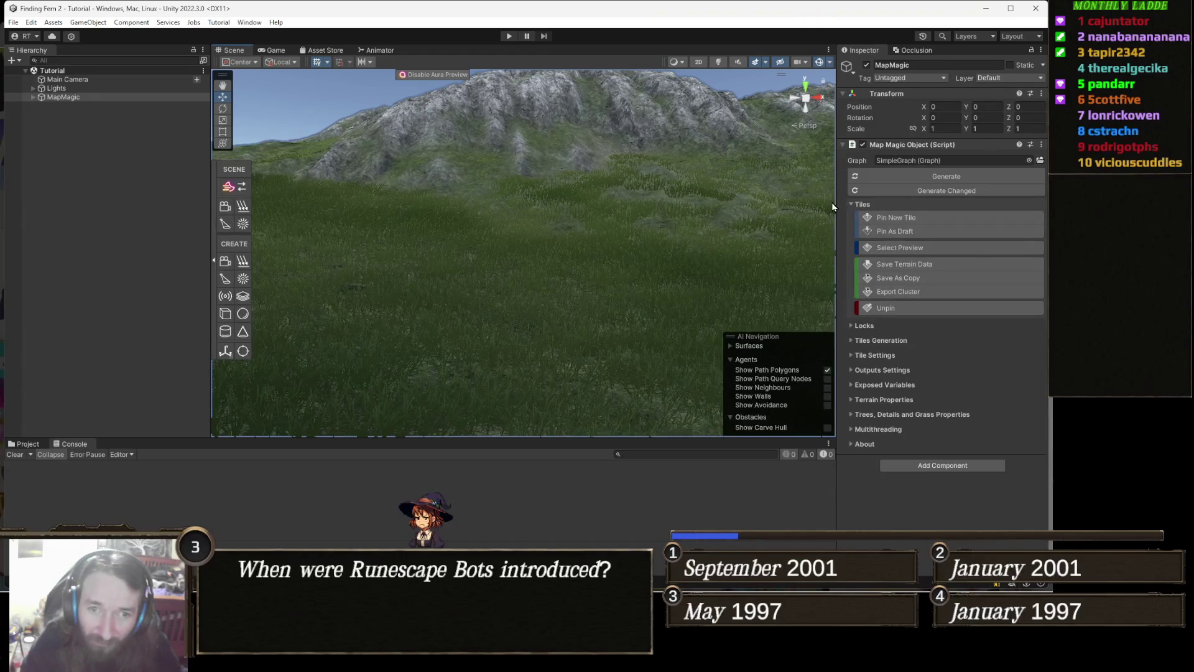
pyautogui.click(985, 175)
pyautogui.moveTo(731, 237); pyautogui.dragTo(768, 231)
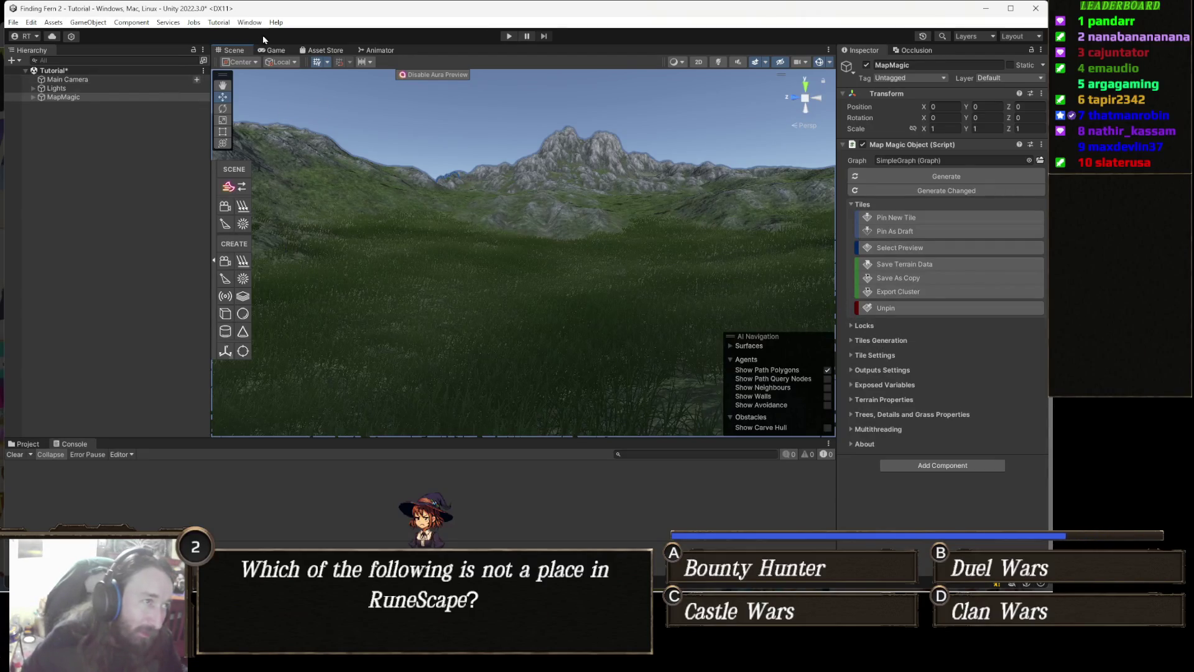
pyautogui.click(250, 22)
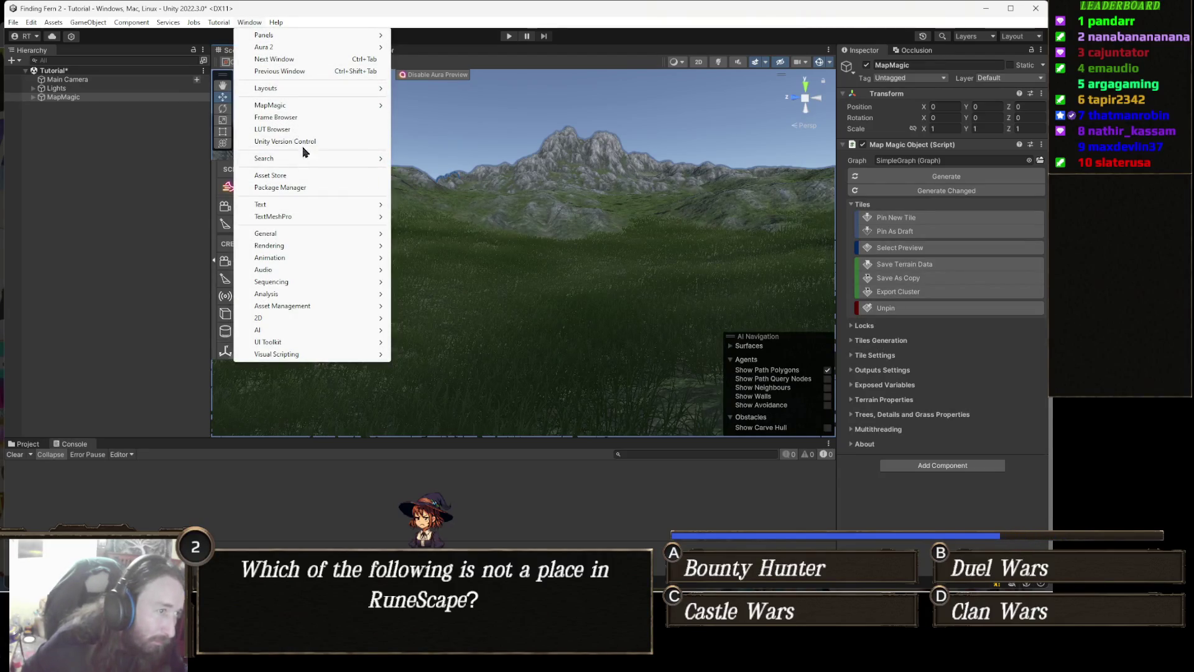
# - Open Window > MapMagic > Editor, dock it as a tab, and view the Cavity, Slope and Contrast nodes
pyautogui.moveTo(297, 105)
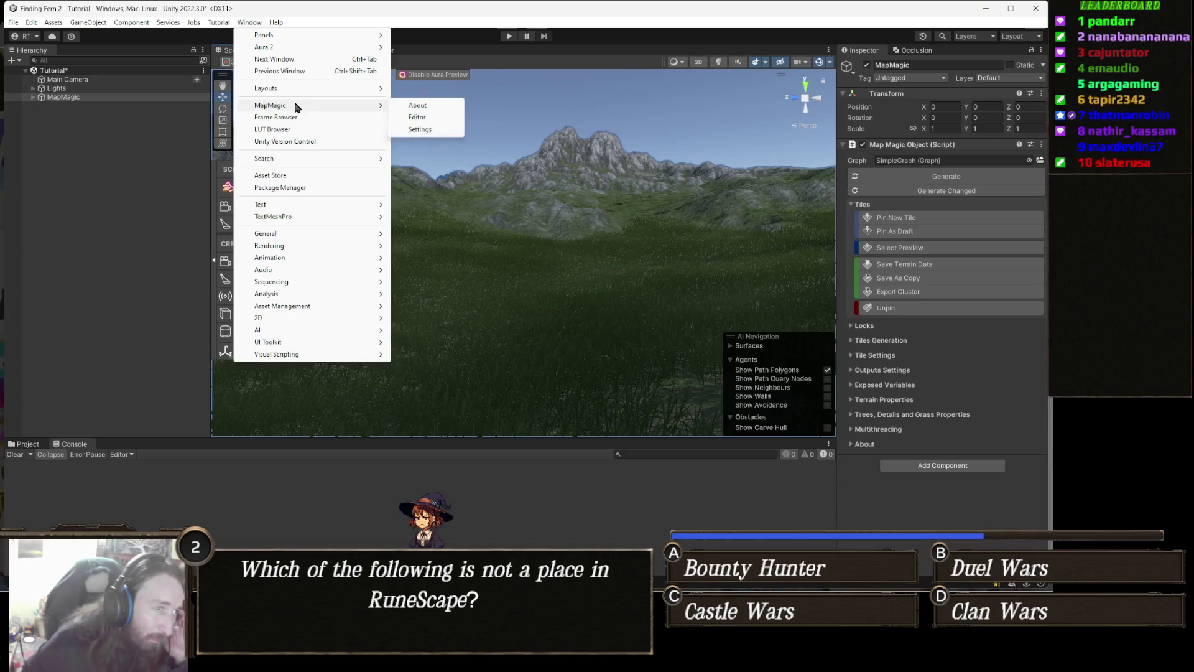
pyautogui.click(443, 118)
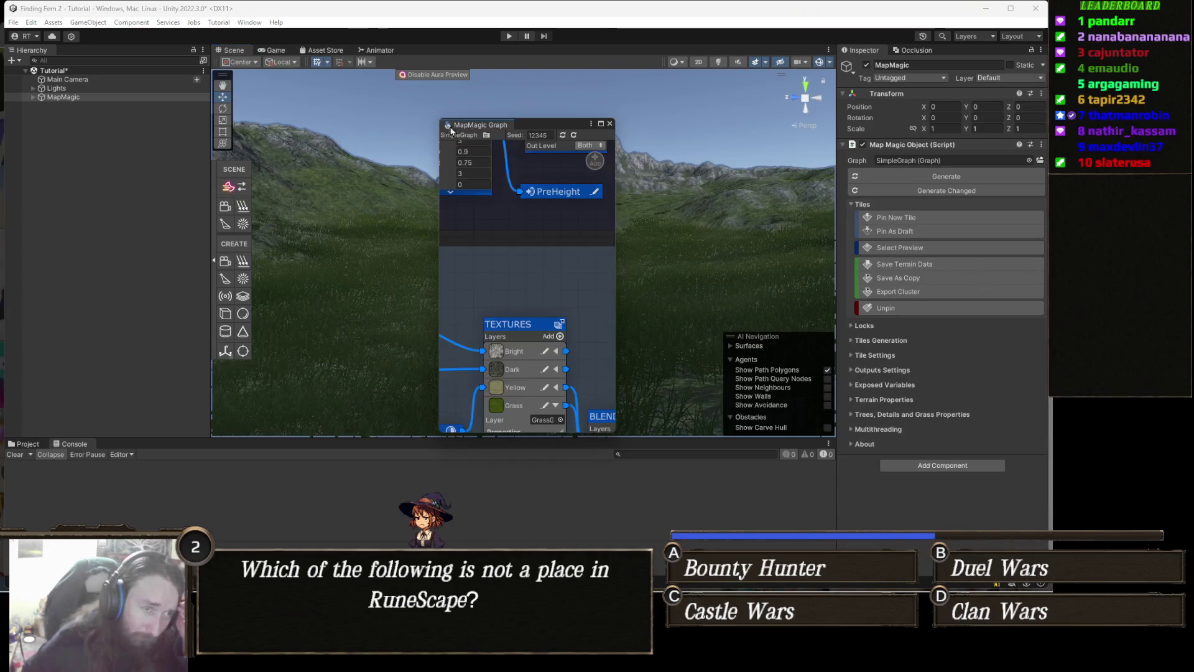
pyautogui.moveTo(496, 128); pyautogui.dragTo(498, 288)
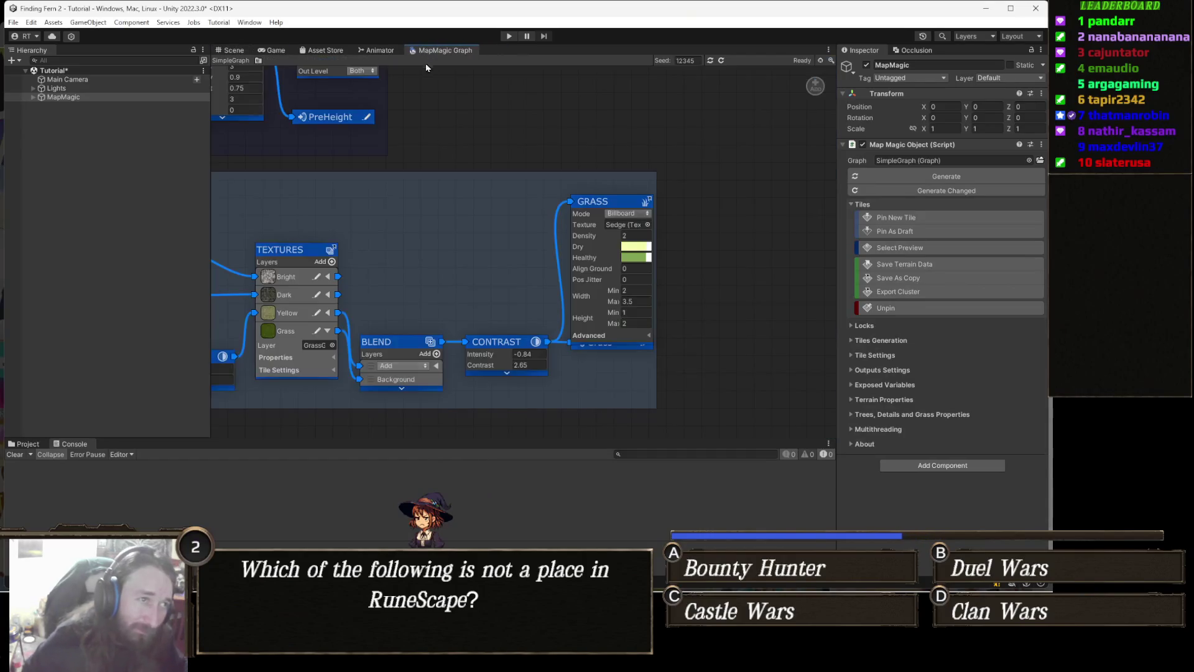
pyautogui.scroll(-3, 498, 288)
pyautogui.moveTo(361, 249); pyautogui.dragTo(492, 230)
pyautogui.scroll(3, 435, 231)
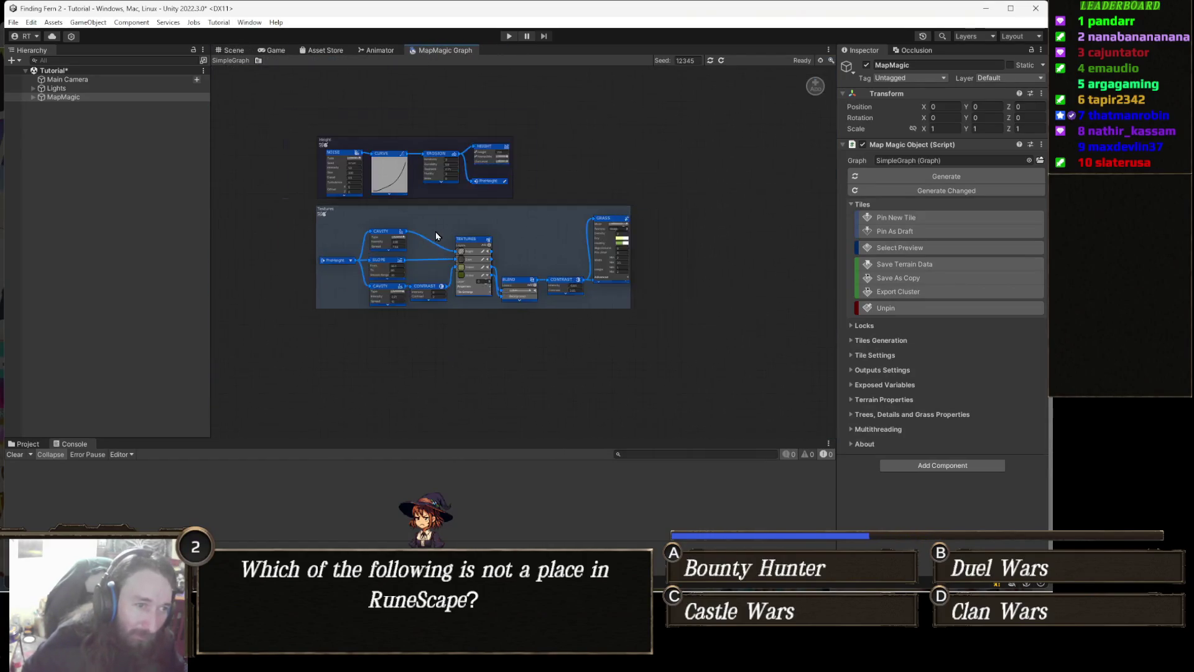
pyautogui.scroll(-3, 460, 267)
pyautogui.scroll(3, 418, 277)
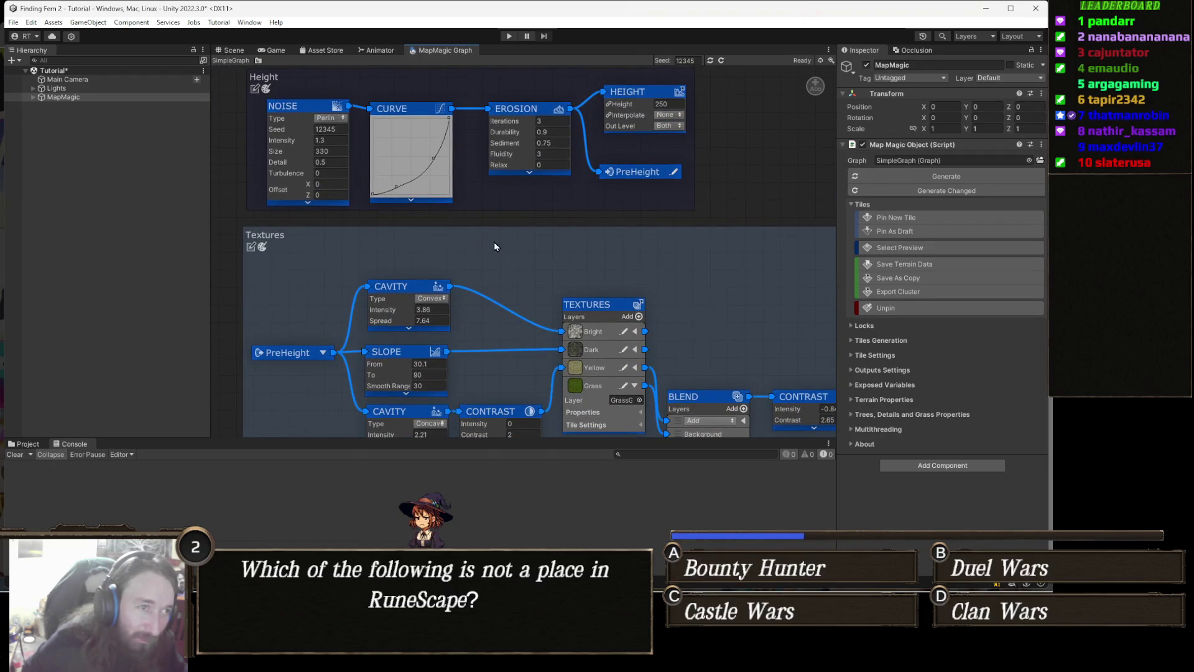
# - Pan across the Blend, Grass and PreHeight nodes, then select Tile 0,0 under MapMagic
pyautogui.moveTo(546, 286); pyautogui.dragTo(422, 192)
pyautogui.moveTo(496, 256)
pyautogui.mouseDown()
pyautogui.moveTo(423, 241)
pyautogui.moveTo(533, 236)
pyautogui.mouseUp()
pyautogui.moveTo(435, 239); pyautogui.dragTo(524, 227)
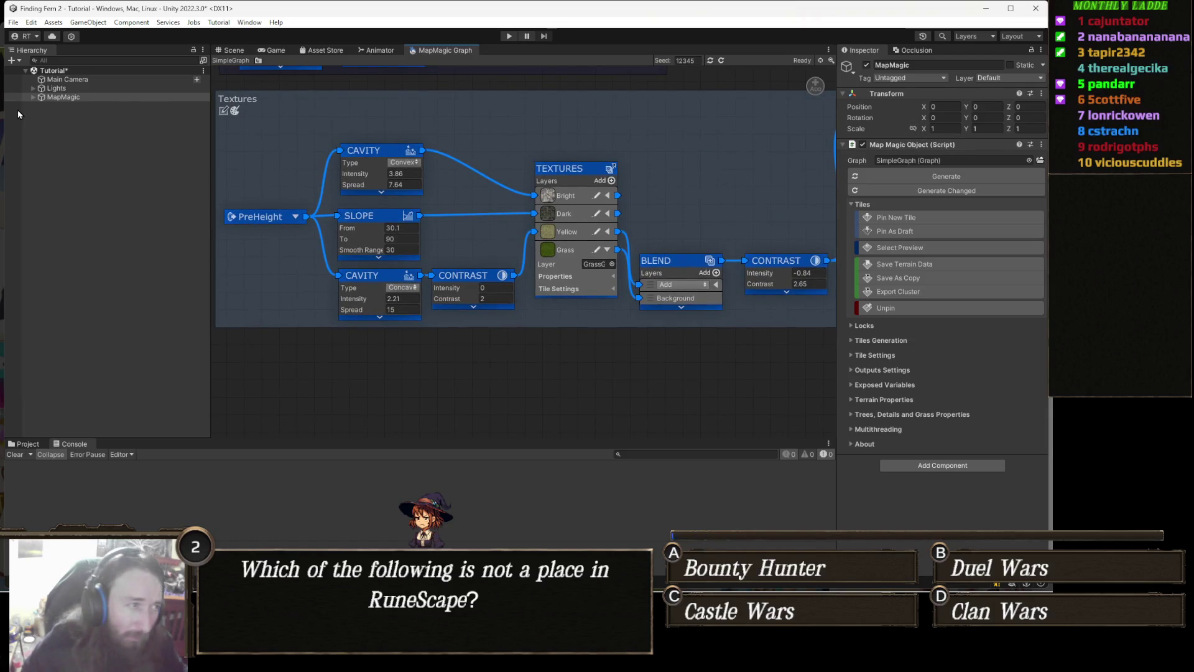
pyautogui.click(78, 97)
pyautogui.press('Down')
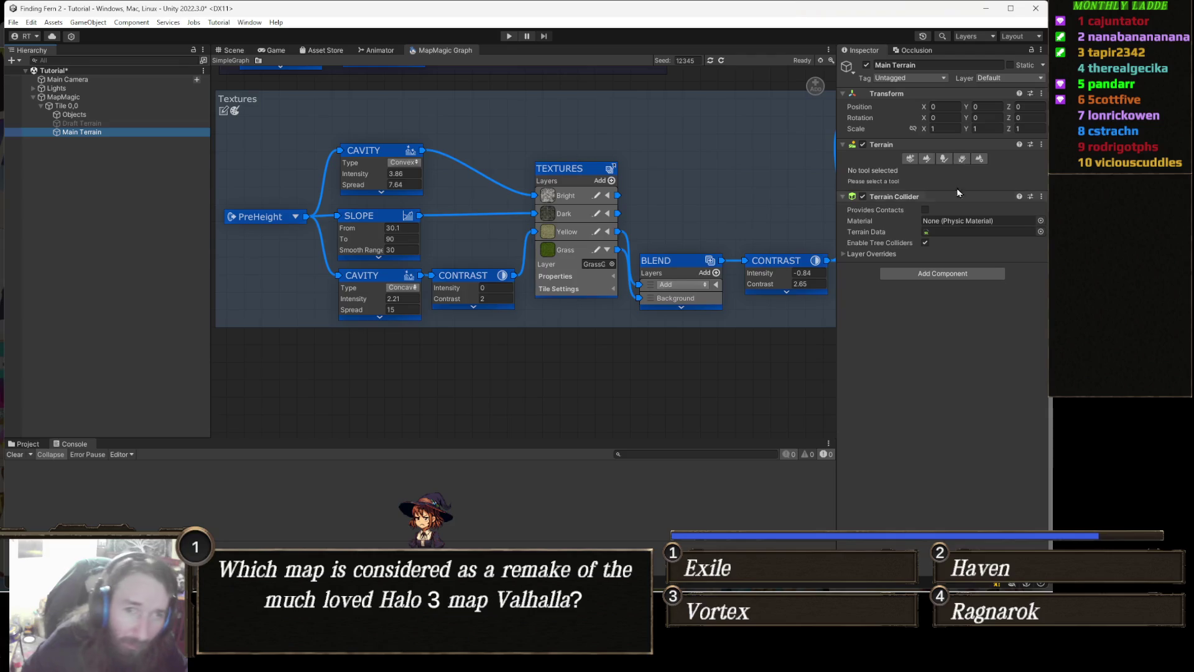
# - Show Main Terrain's Paint Details settings with its Sedge grass, then return to the Scene view
pyautogui.click(961, 160)
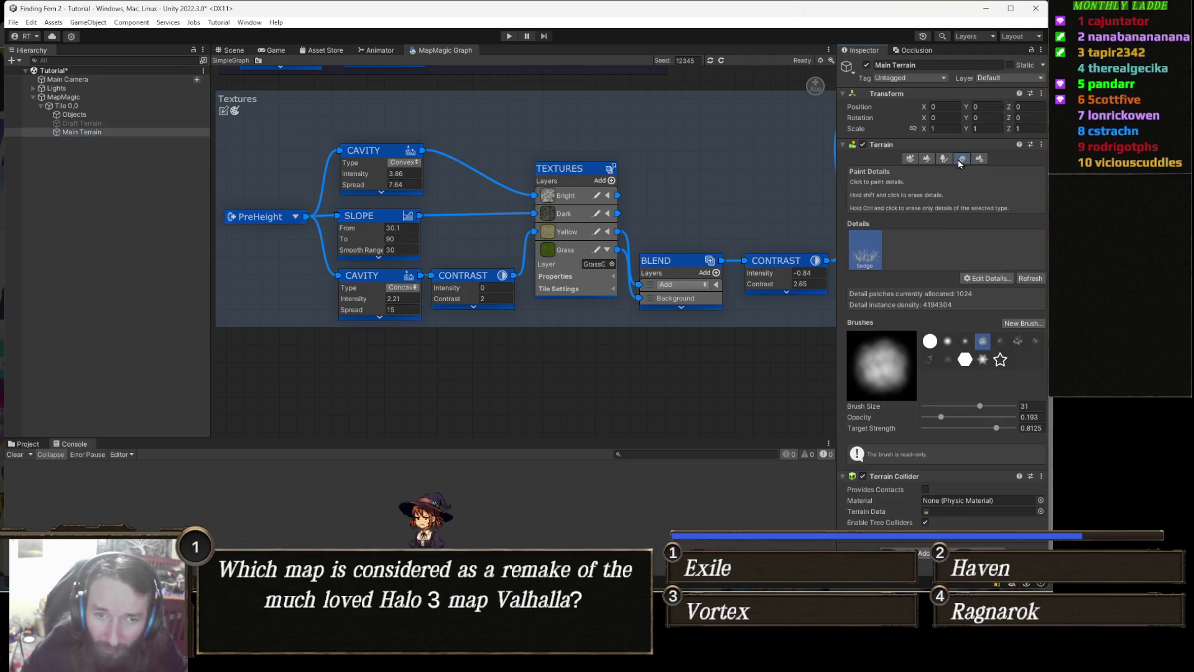
pyautogui.click(943, 159)
pyautogui.click(926, 159)
pyautogui.click(944, 159)
pyautogui.click(960, 159)
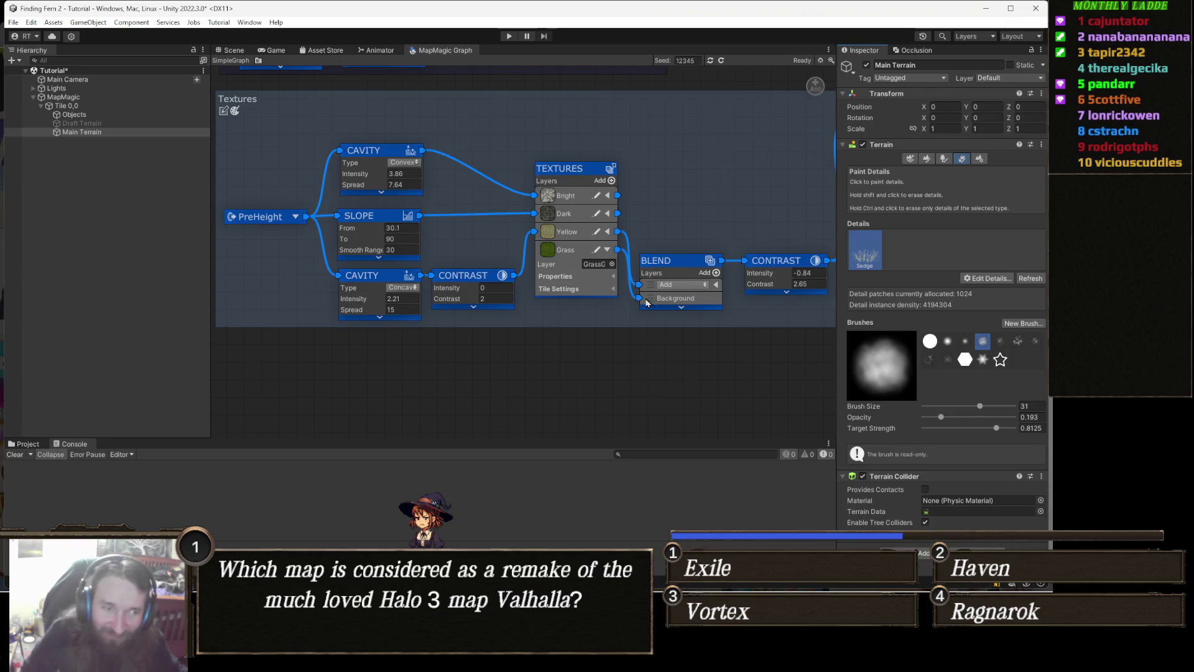
pyautogui.scroll(-5, 499, 239)
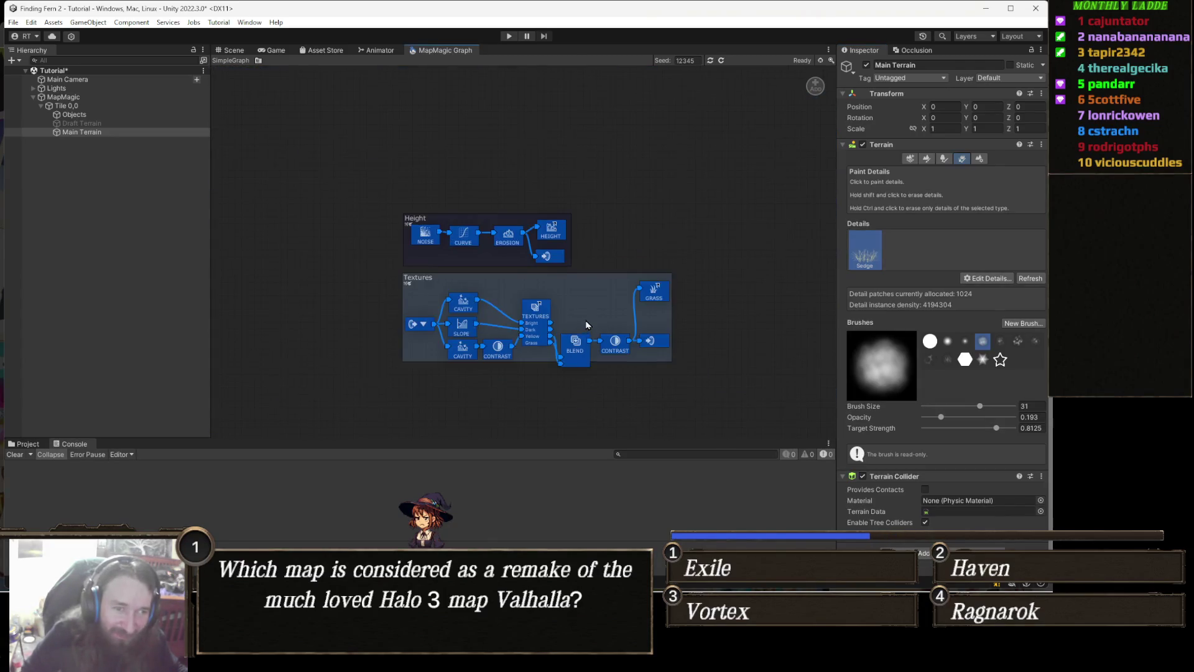
pyautogui.scroll(2, 514, 324)
pyautogui.scroll(1, 514, 324)
pyautogui.hotkey('ctrl', '1')
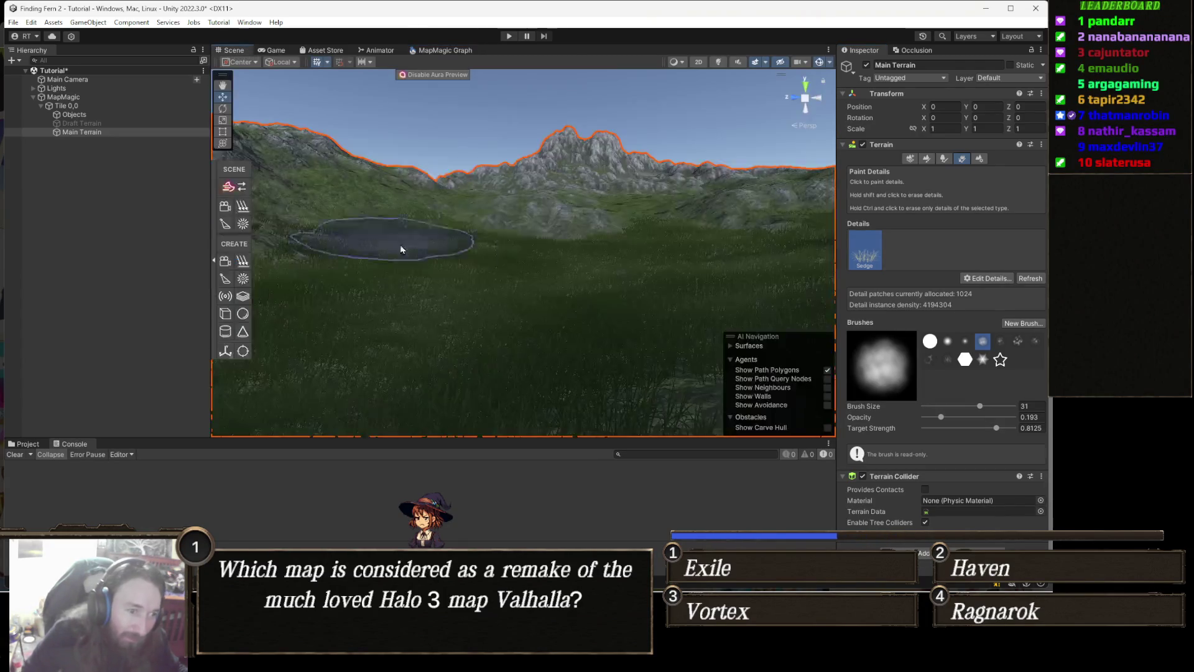
# - Open the TutorialHDRP demo scene, discarding the Tutorial scene's changes
pyautogui.click(69, 228)
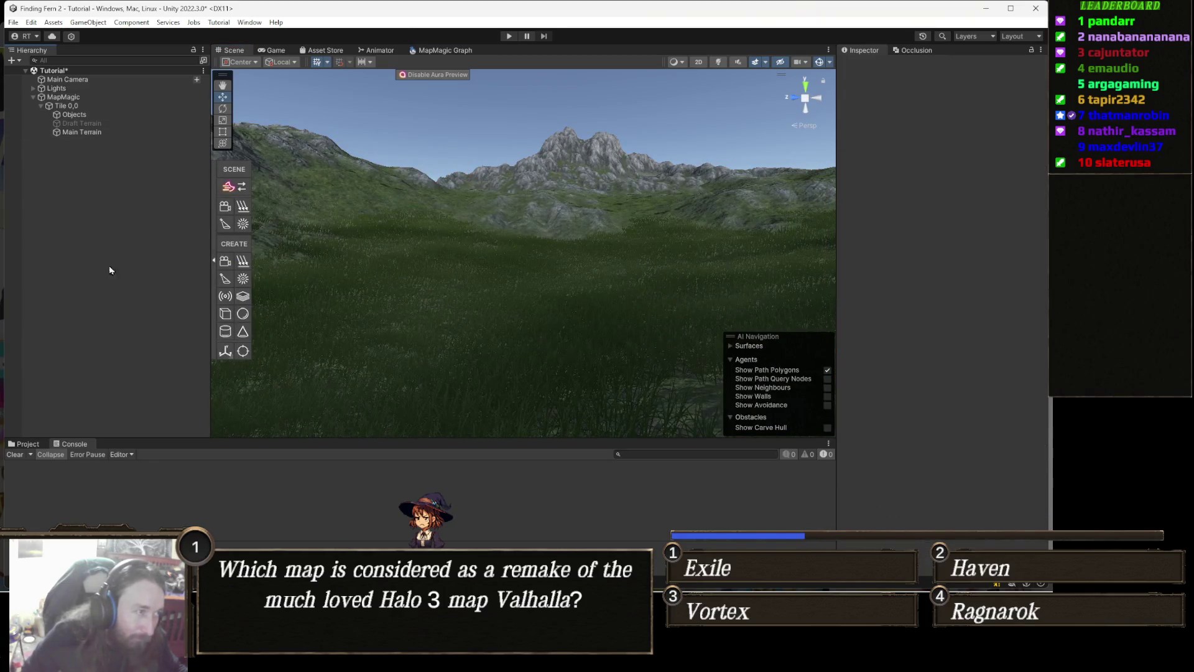
pyautogui.click(28, 442)
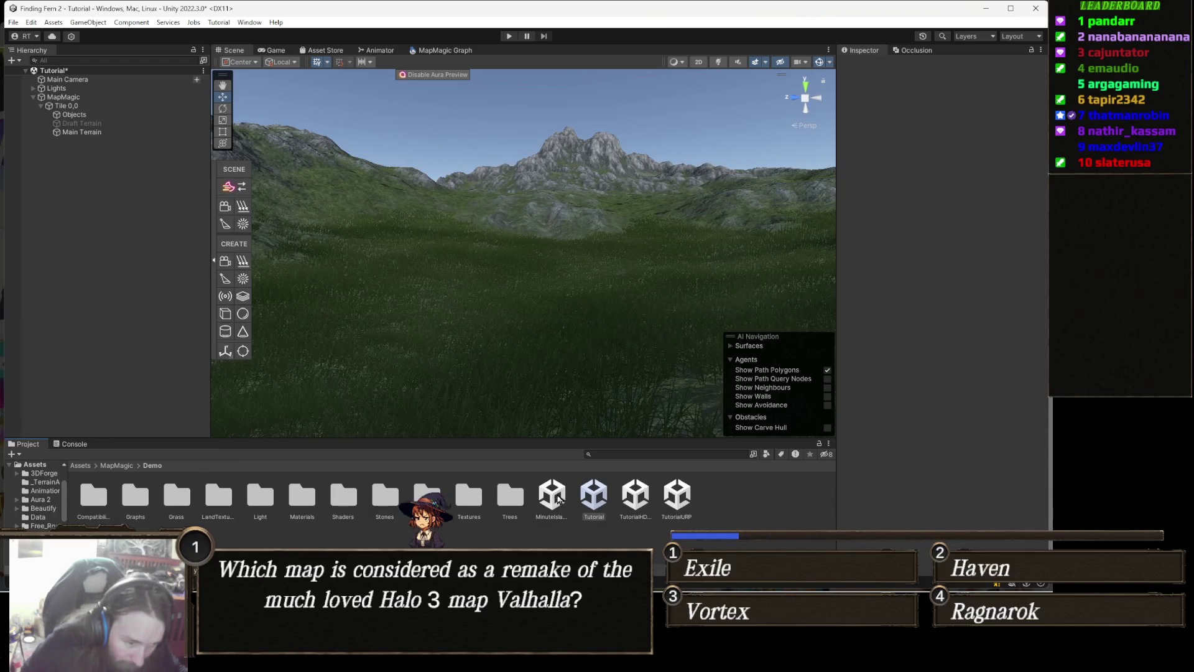
pyautogui.doubleClick(635, 496)
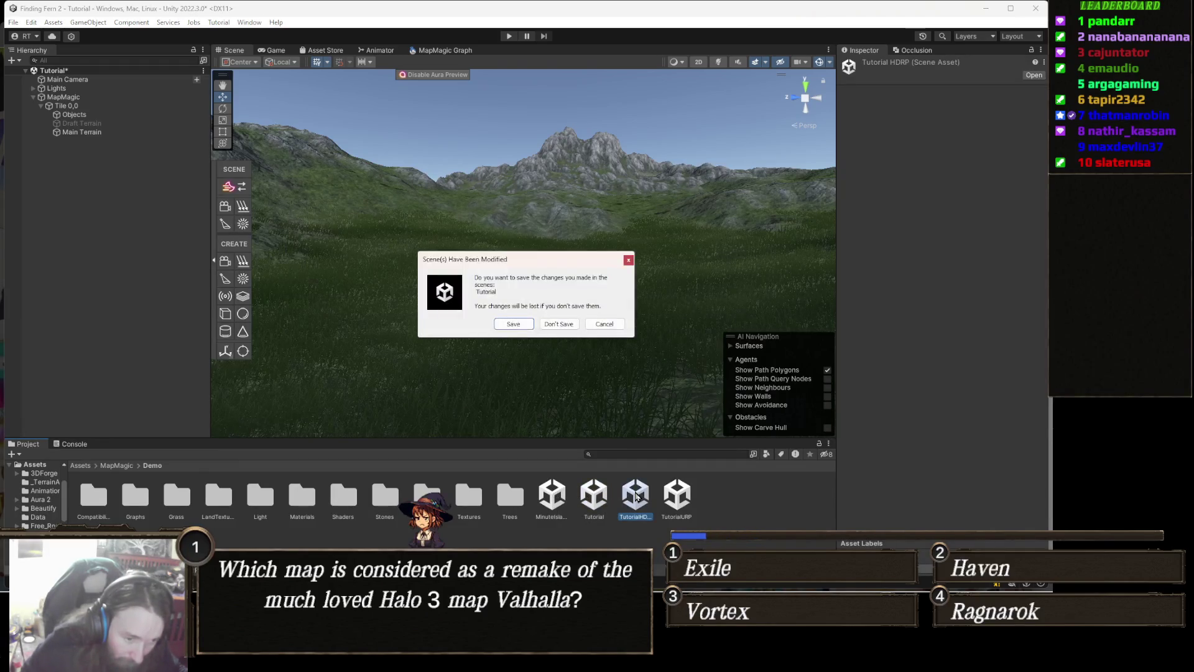
pyautogui.click(573, 324)
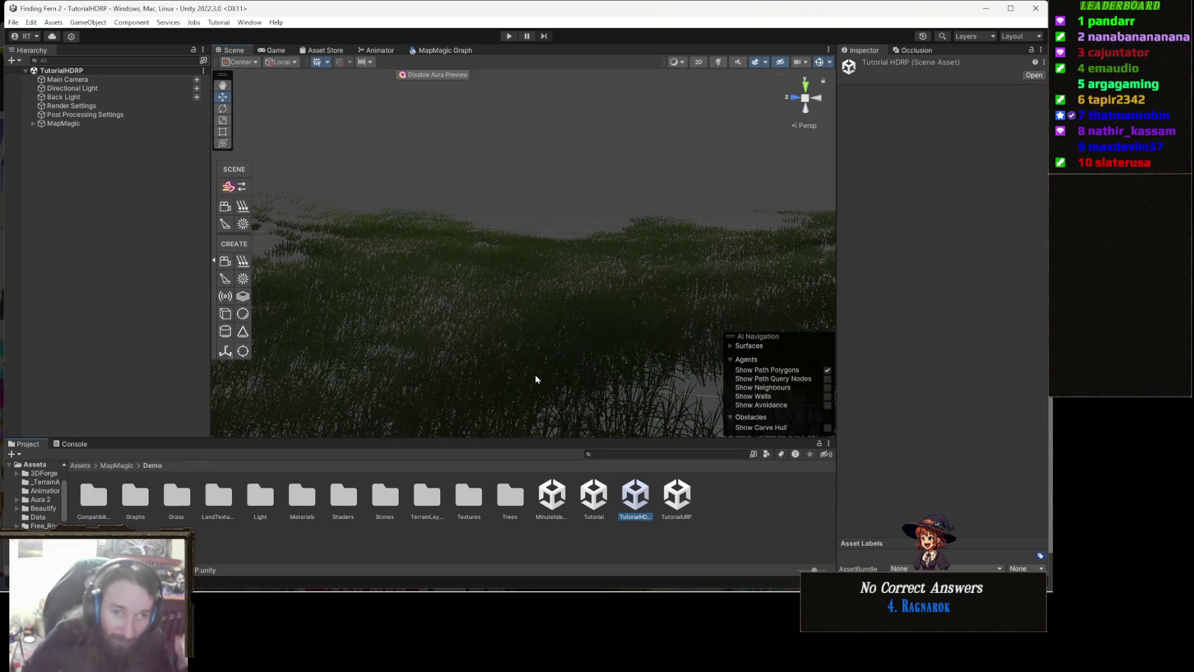
pyautogui.moveTo(541, 381); pyautogui.dragTo(684, 411)
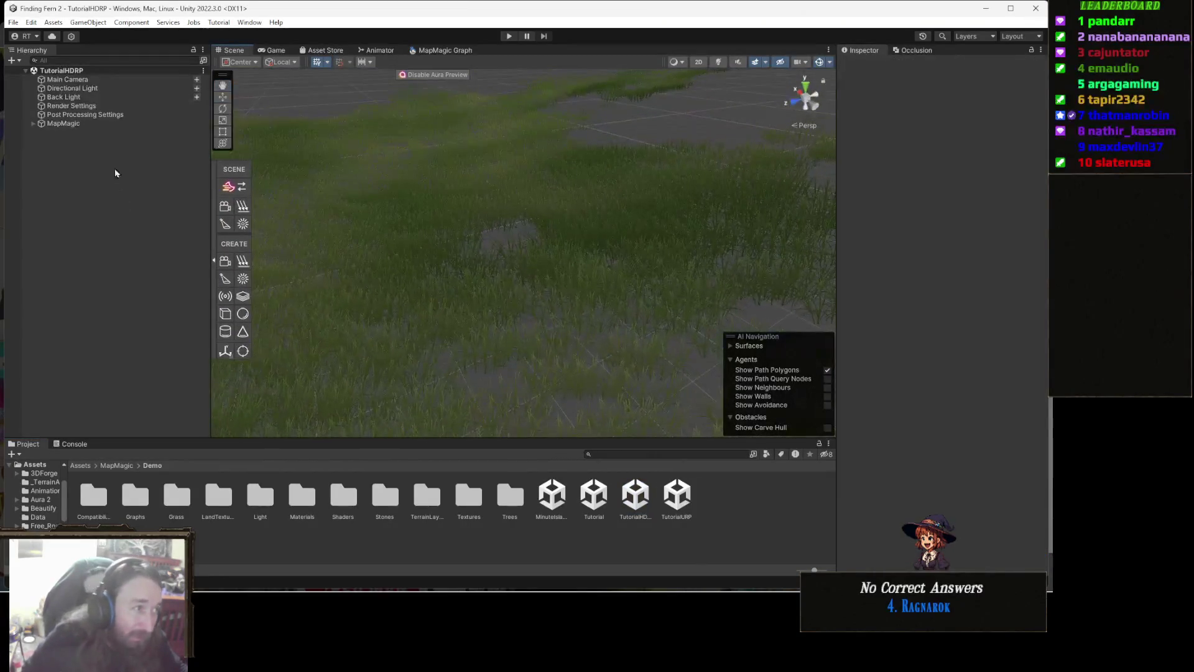
# - Inspect the MapMagic object and its node graph, then open the MinuteIsland demo scene
pyautogui.click(87, 124)
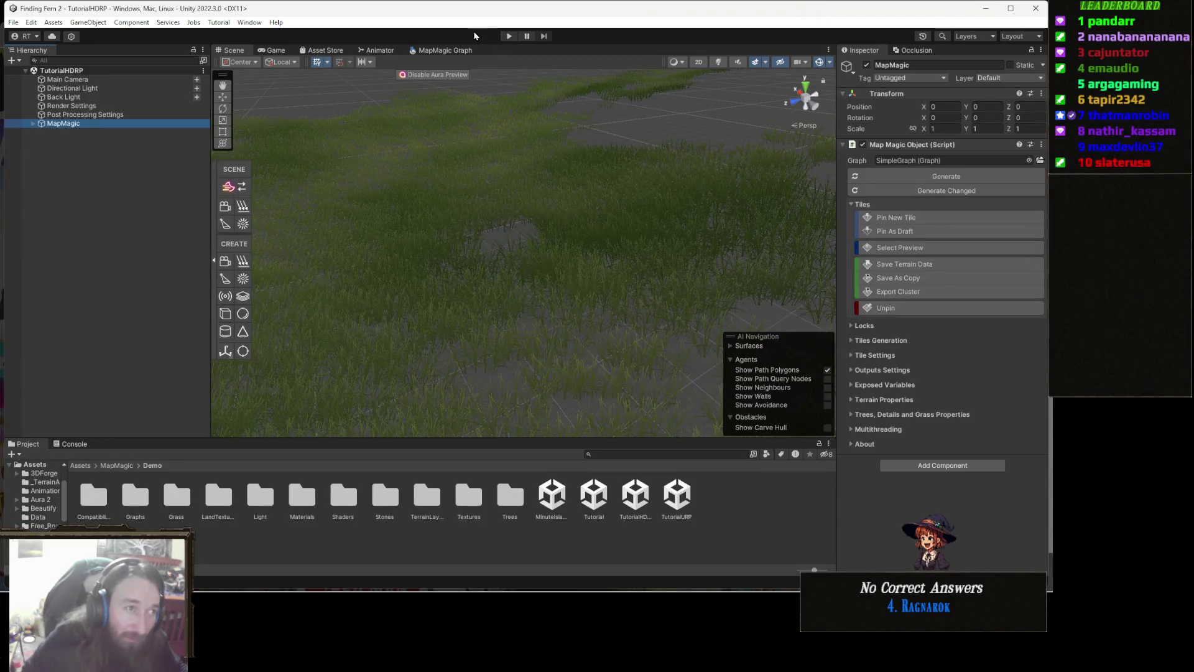
pyautogui.click(463, 51)
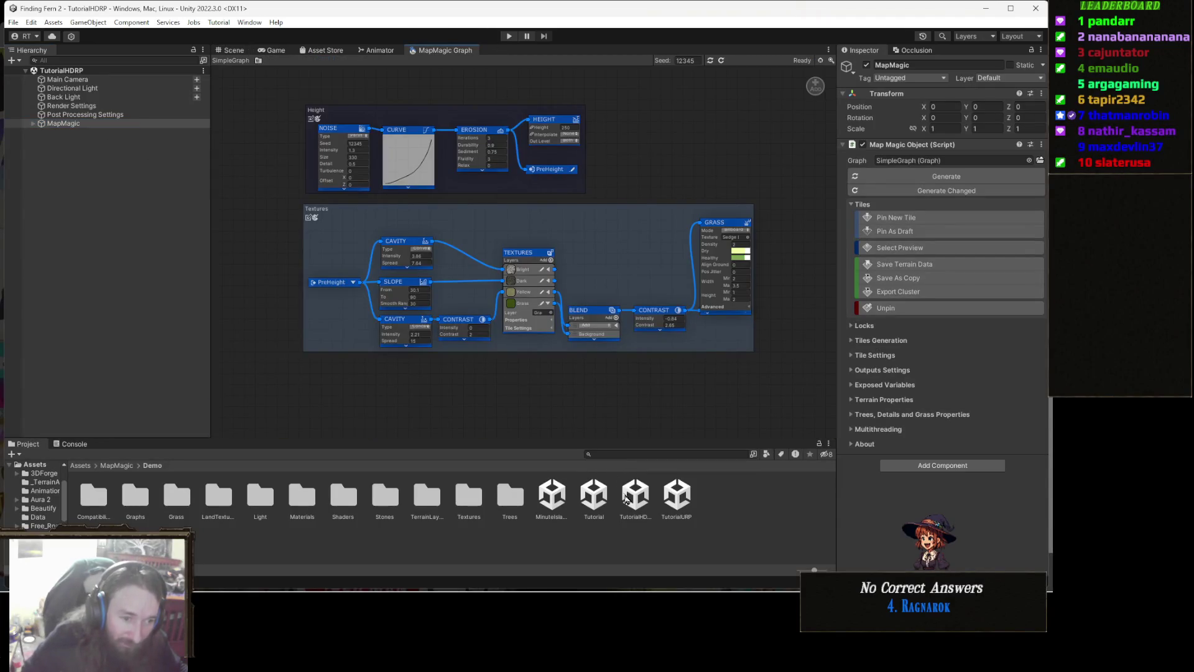
pyautogui.click(672, 494)
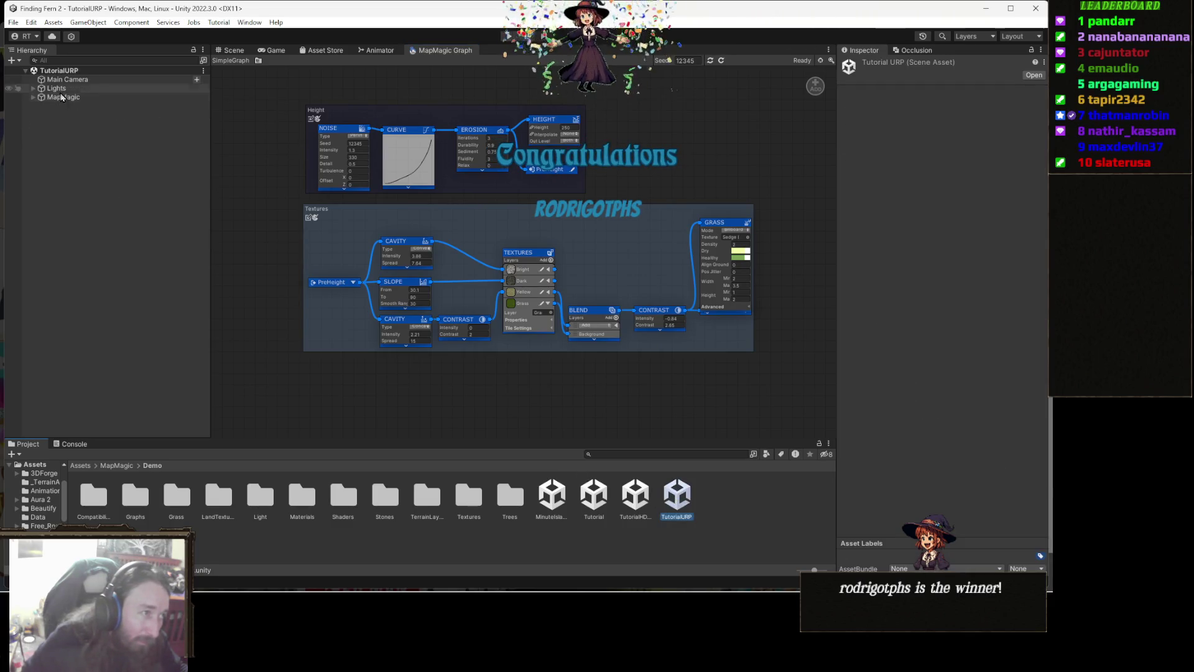
pyautogui.click(95, 97)
pyautogui.click(112, 195)
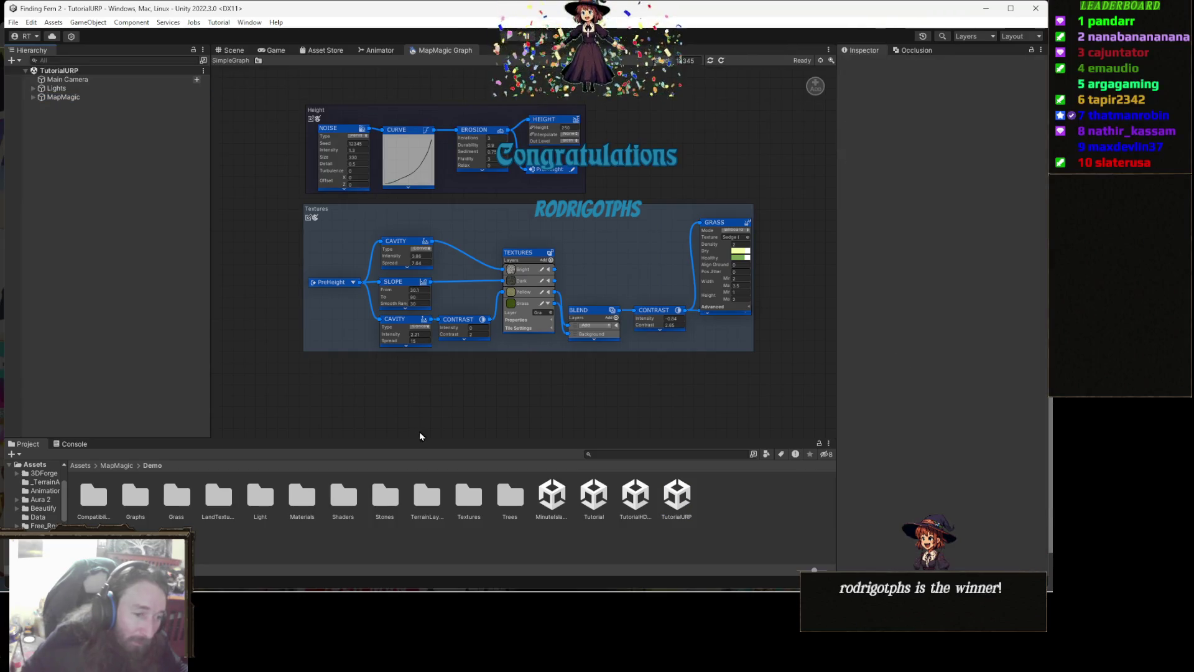
pyautogui.doubleClick(549, 499)
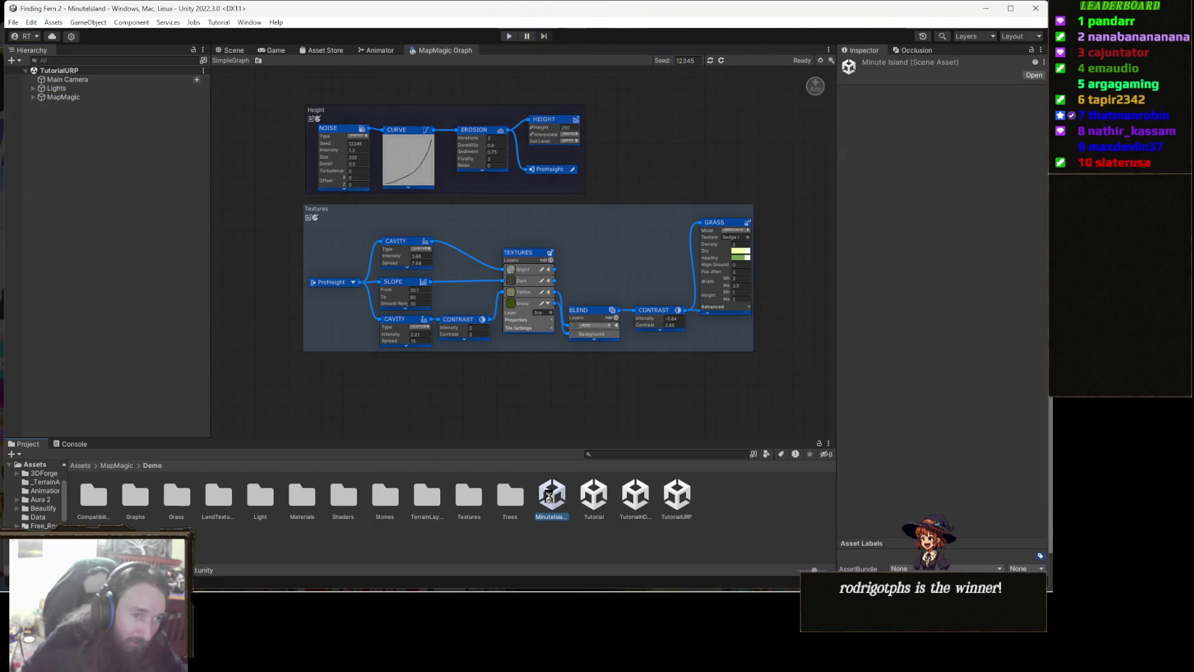
# - Select MapMagic, view the Minute Island terrain in the Scene tab, deselect, and open the Window menu
pyautogui.click(96, 98)
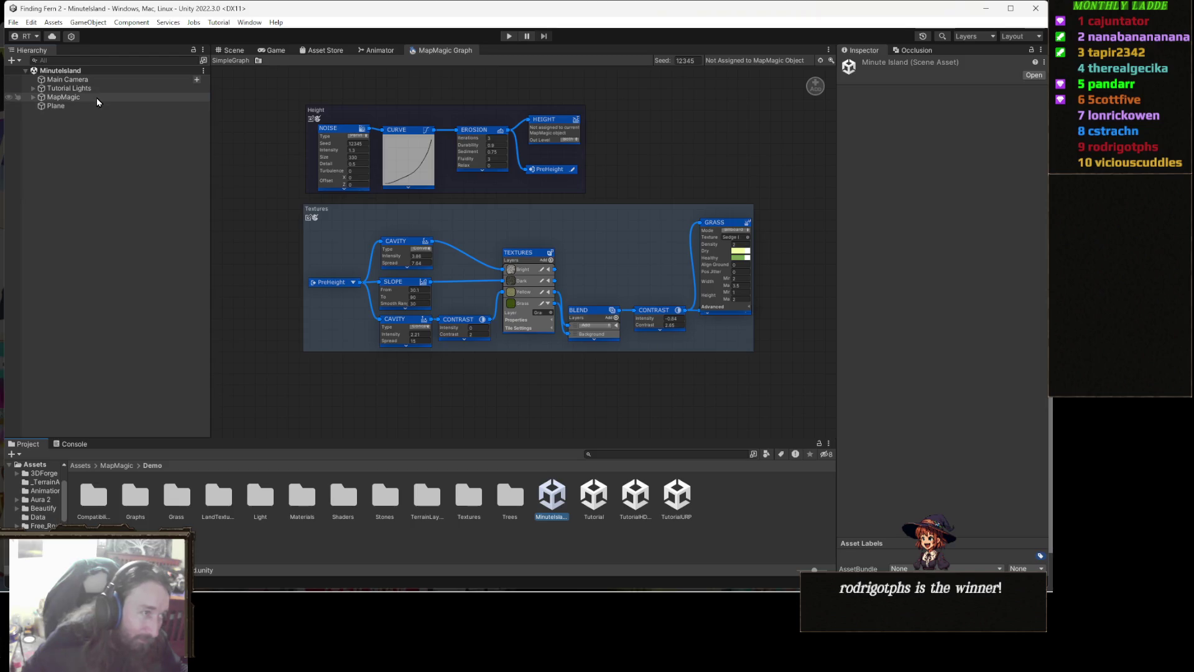
pyautogui.click(231, 49)
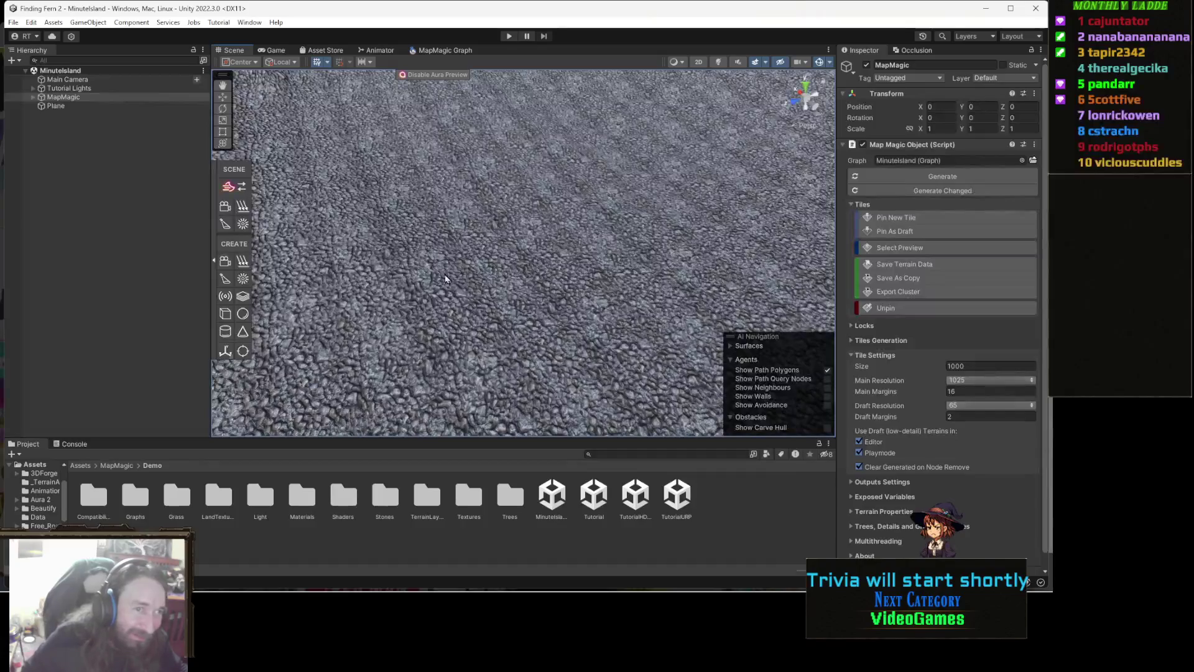
pyautogui.click(196, 196)
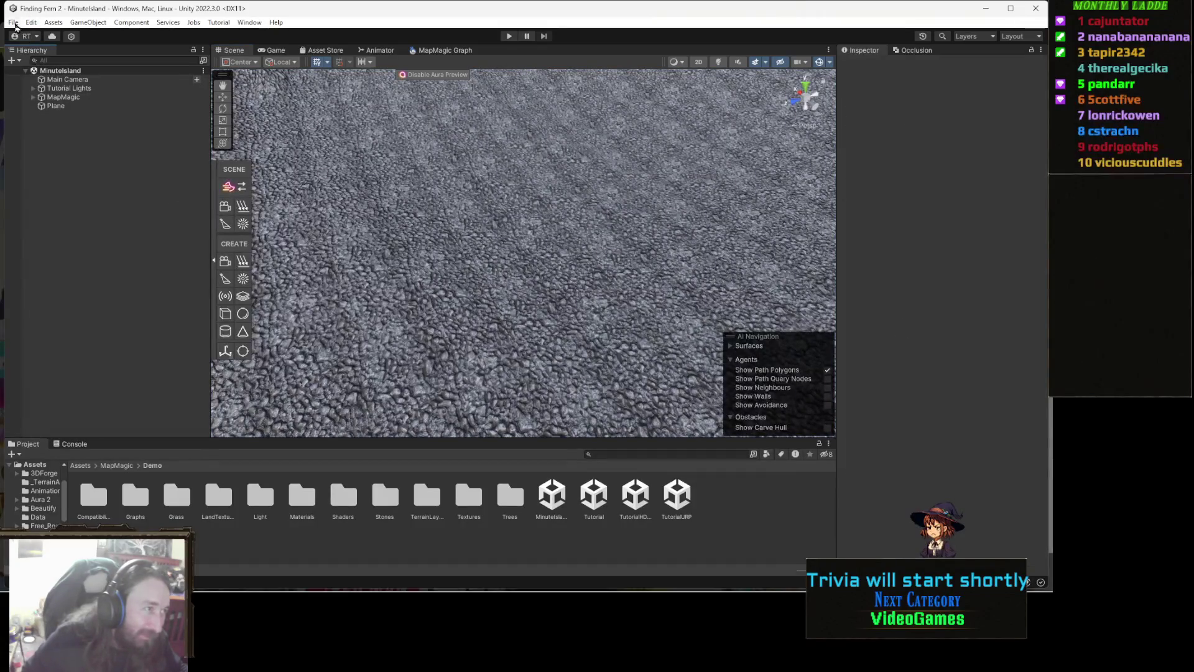
pyautogui.click(31, 22)
pyautogui.click(249, 22)
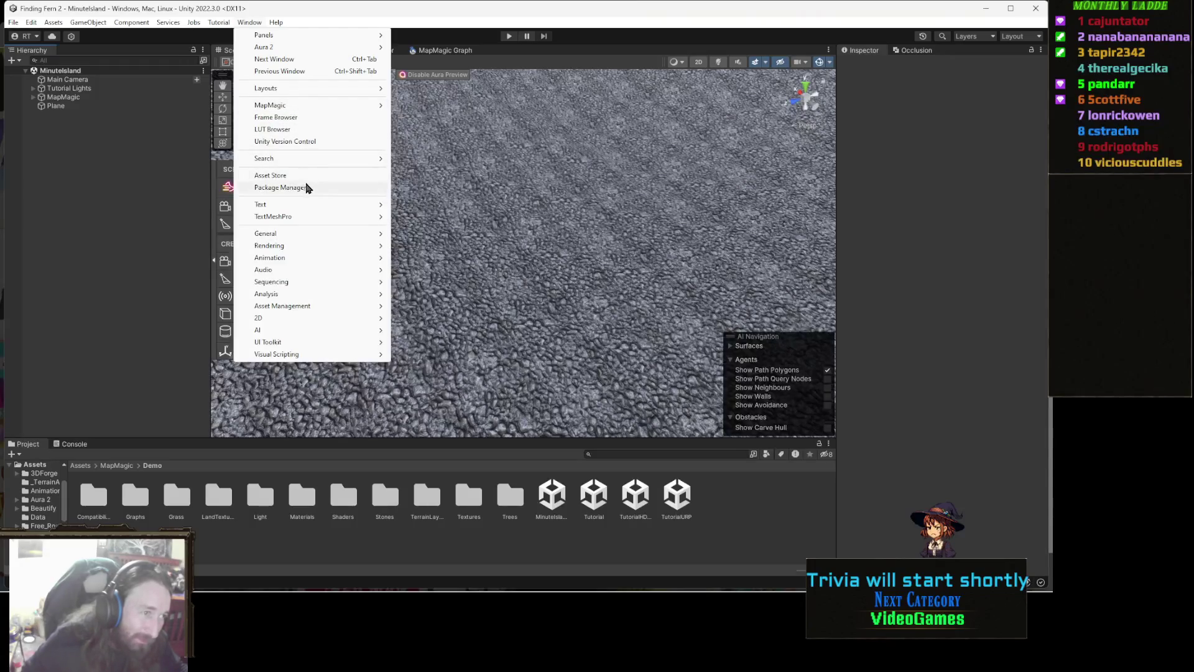
# - Start importing MapMagic World Generator 1.10.10 from My Assets in the Package Manager
pyautogui.click(280, 188)
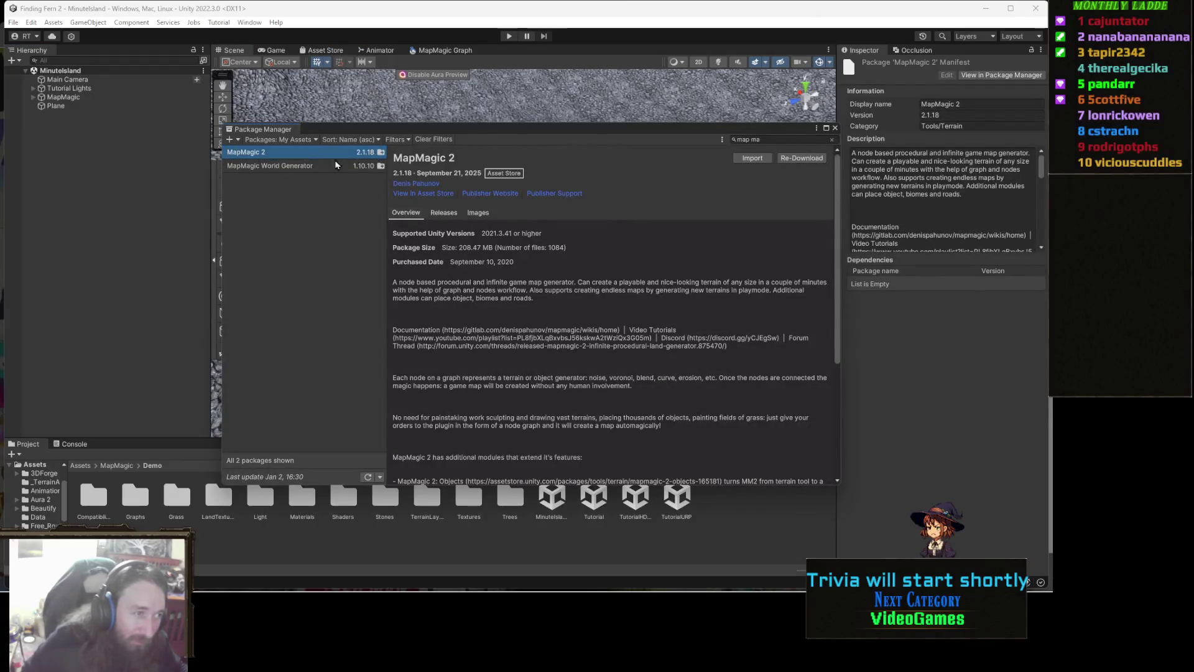
pyautogui.click(294, 166)
pyautogui.click(752, 158)
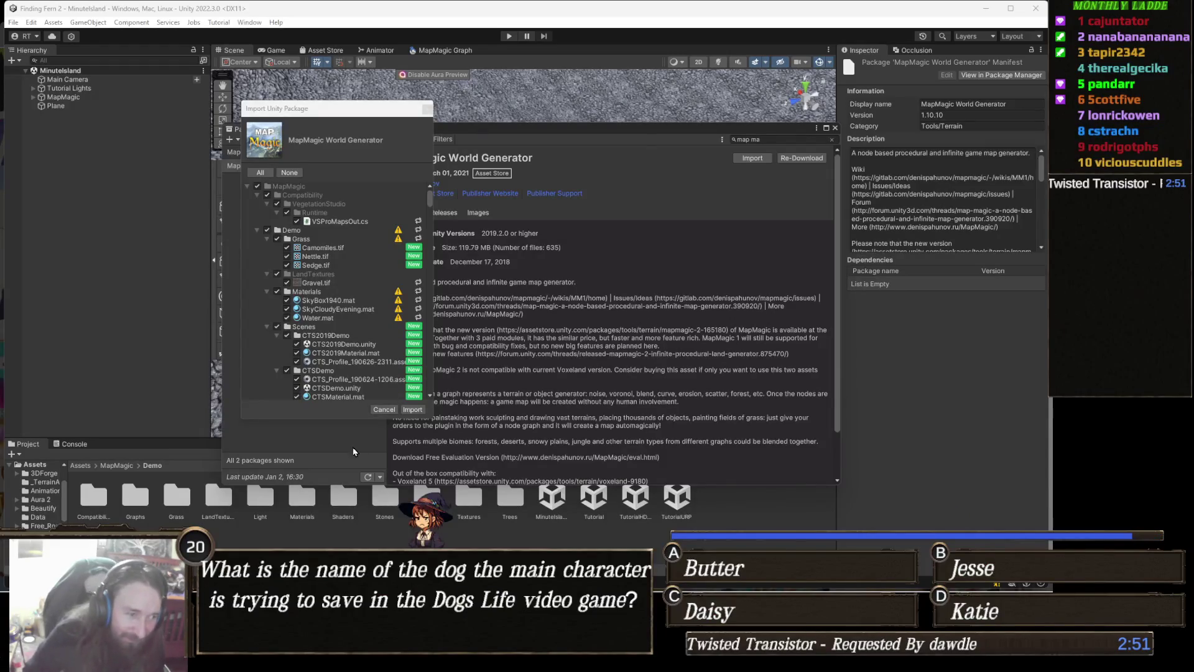
# - Import all MapMagic World Generator files, close Package Manager, and orbit across the MinuteIsland hills
pyautogui.click(413, 410)
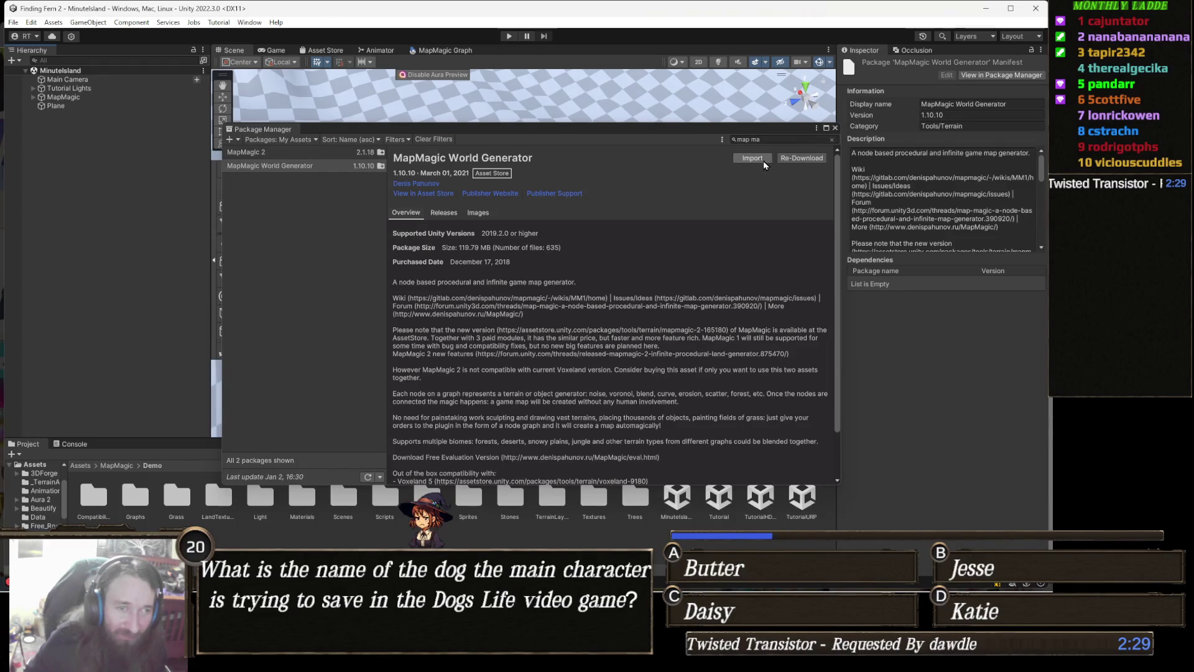
pyautogui.click(826, 128)
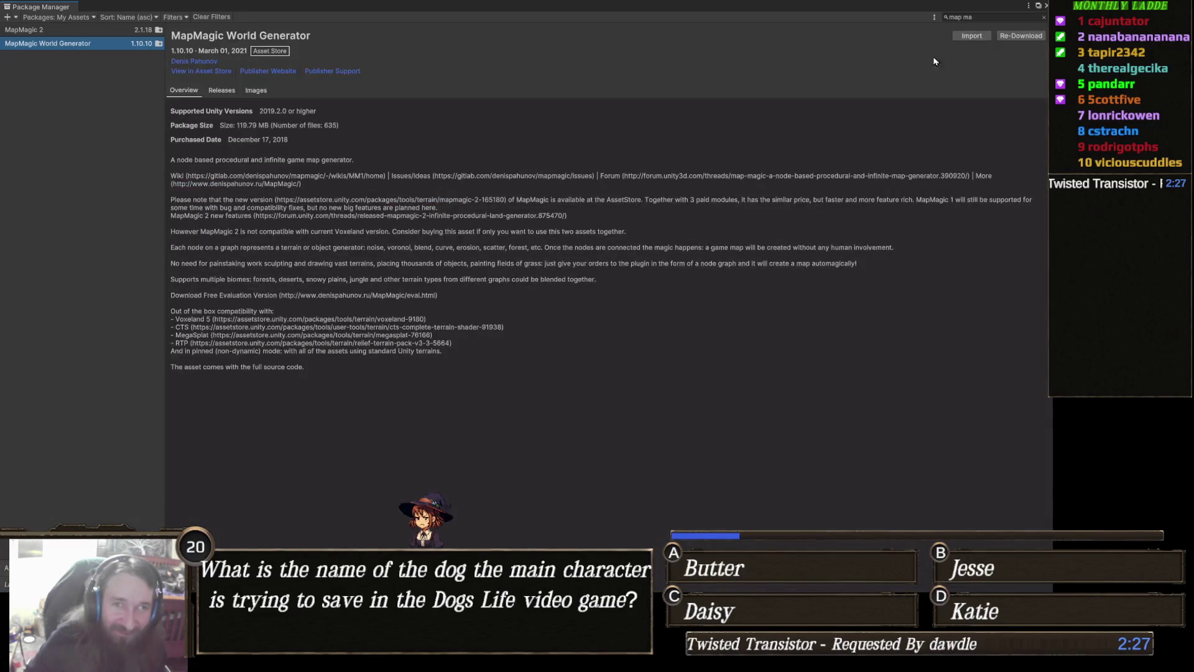
pyautogui.click(1037, 11)
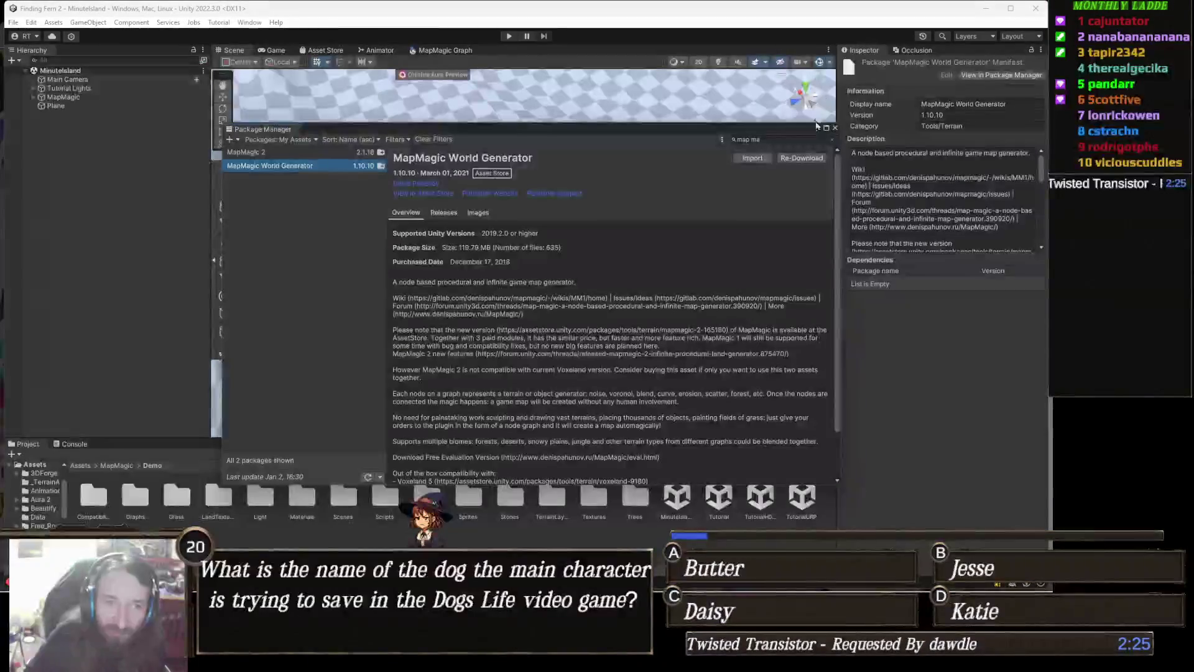
pyautogui.click(833, 129)
pyautogui.moveTo(360, 400)
pyautogui.mouseDown()
pyautogui.moveTo(520, 248)
pyautogui.moveTo(533, 301)
pyautogui.moveTo(647, 386)
pyautogui.moveTo(521, 313)
pyautogui.moveTo(510, 323)
pyautogui.moveTo(547, 361)
pyautogui.moveTo(454, 294)
pyautogui.mouseUp()
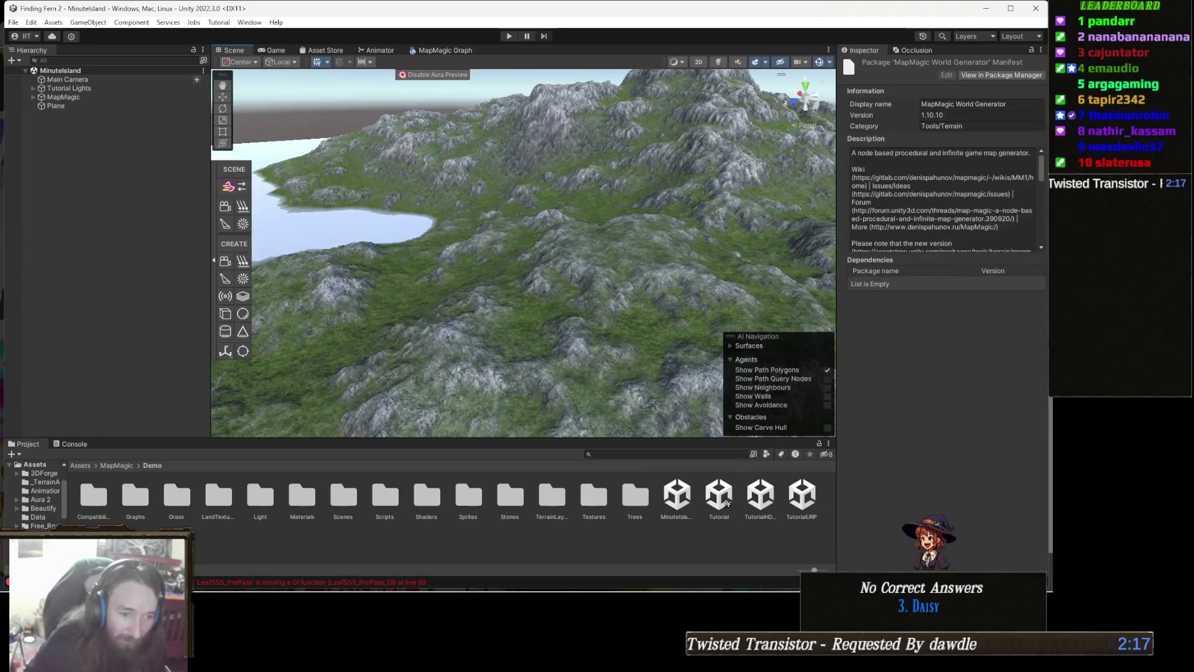
# - Open the Tutorial demo scene and zoom around its terrain
pyautogui.doubleClick(723, 498)
pyautogui.scroll(-10, 524, 312)
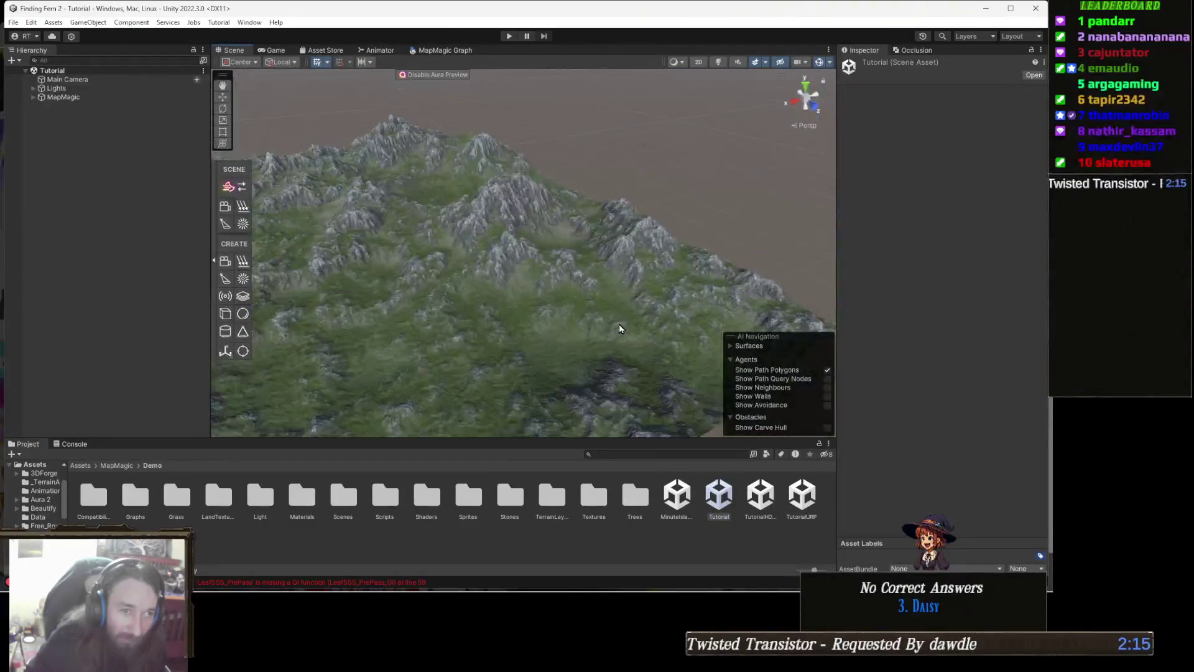
pyautogui.scroll(3, 483, 314)
pyautogui.scroll(8, 482, 315)
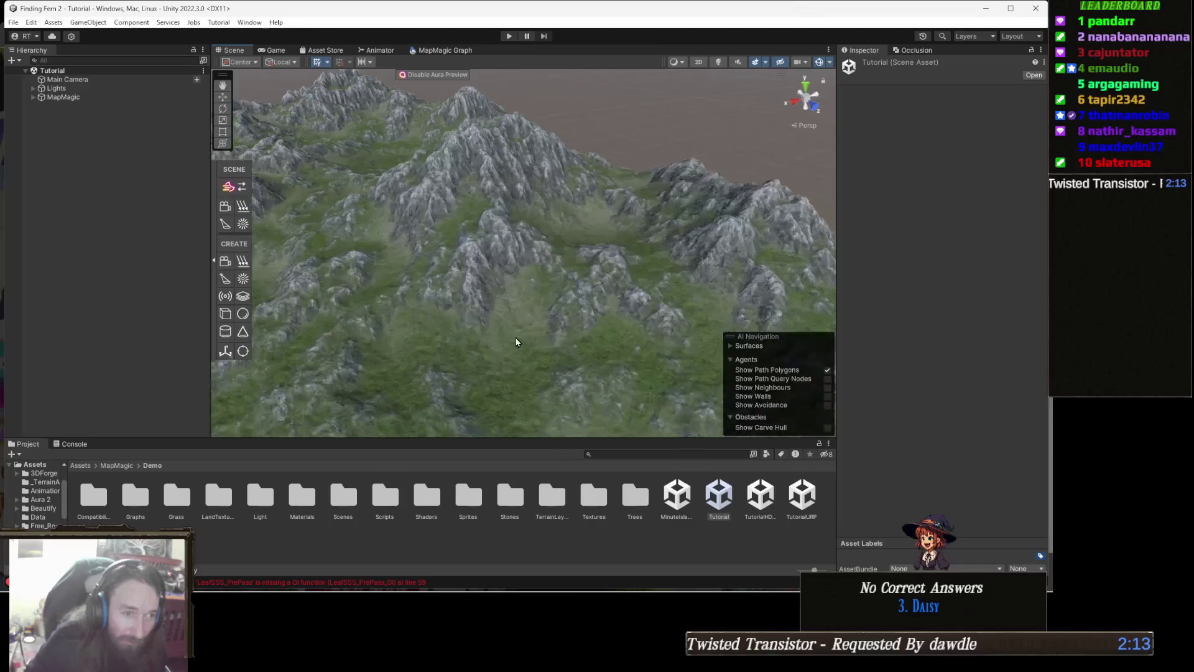
pyautogui.scroll(8, 449, 327)
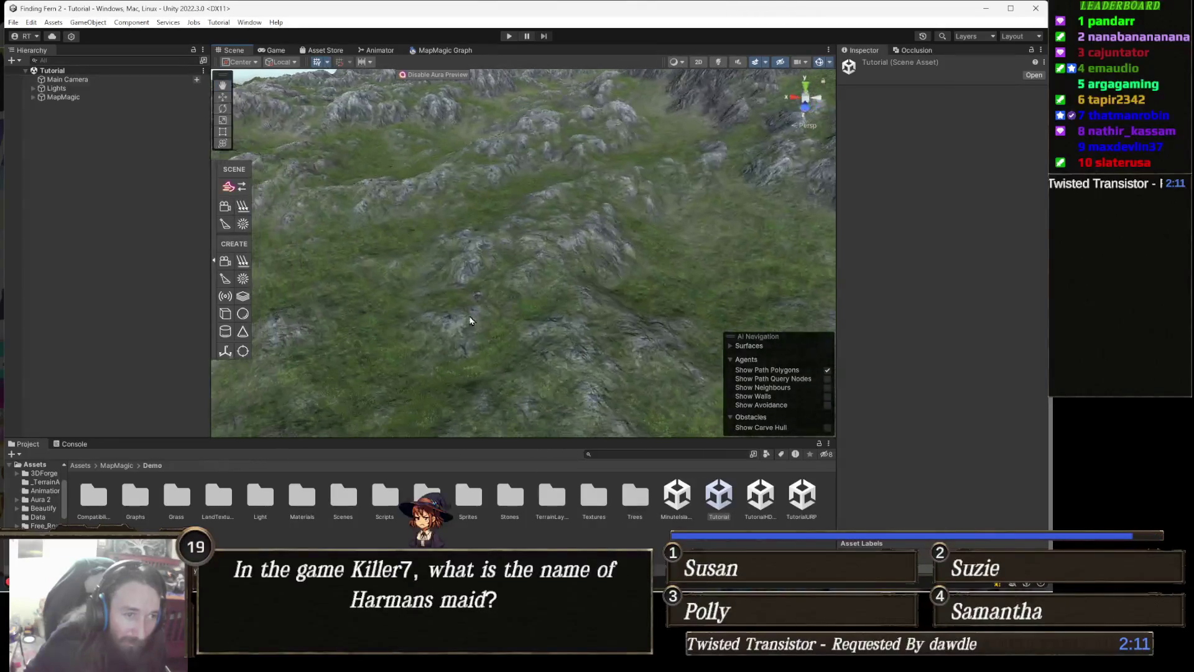
pyautogui.scroll(-3, 414, 370)
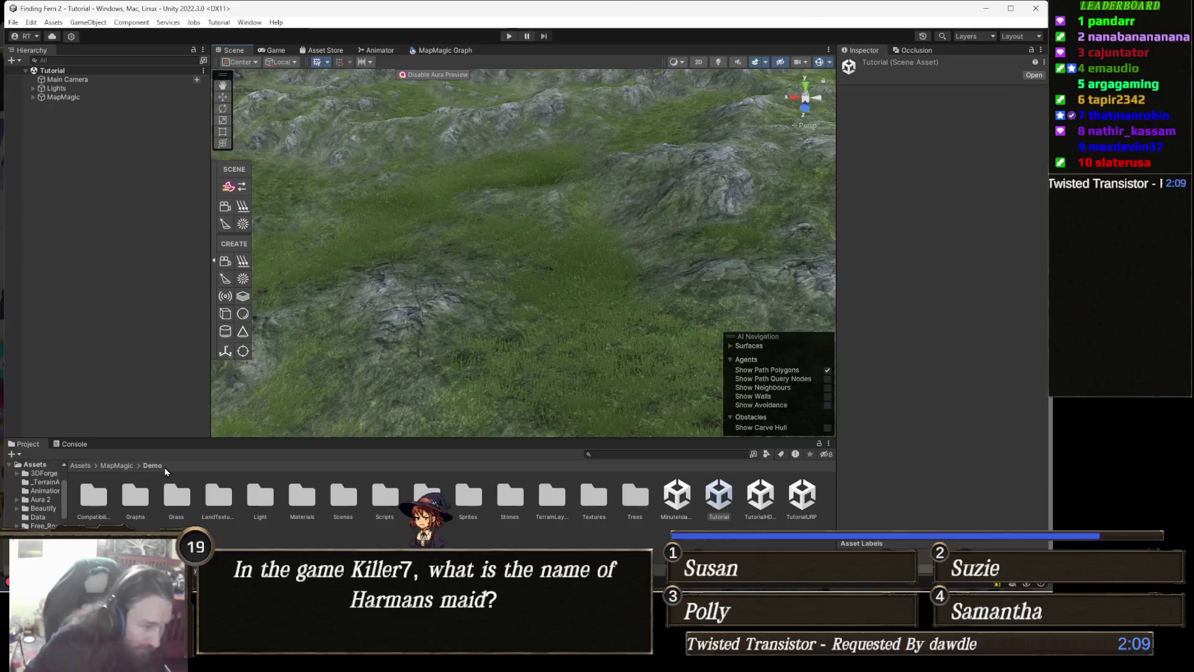
# - Return to the MapMagic Demo folder and view the Erosion.cs compile errors in the Console
pyautogui.click(120, 466)
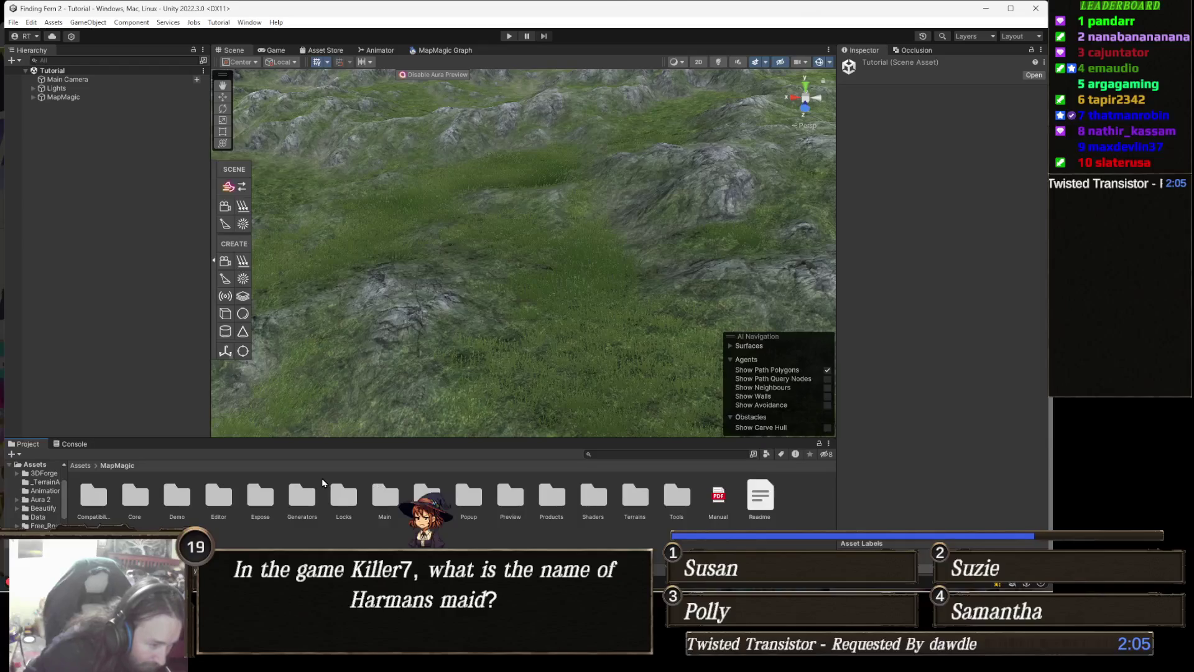
pyautogui.doubleClick(175, 505)
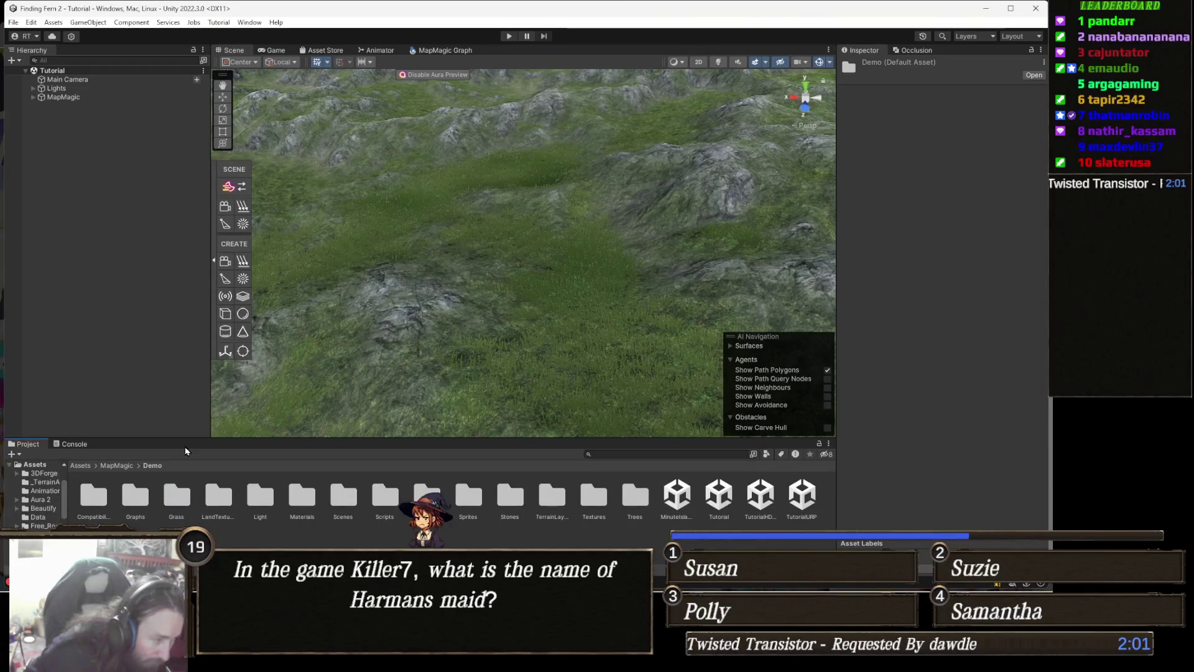
pyautogui.click(76, 445)
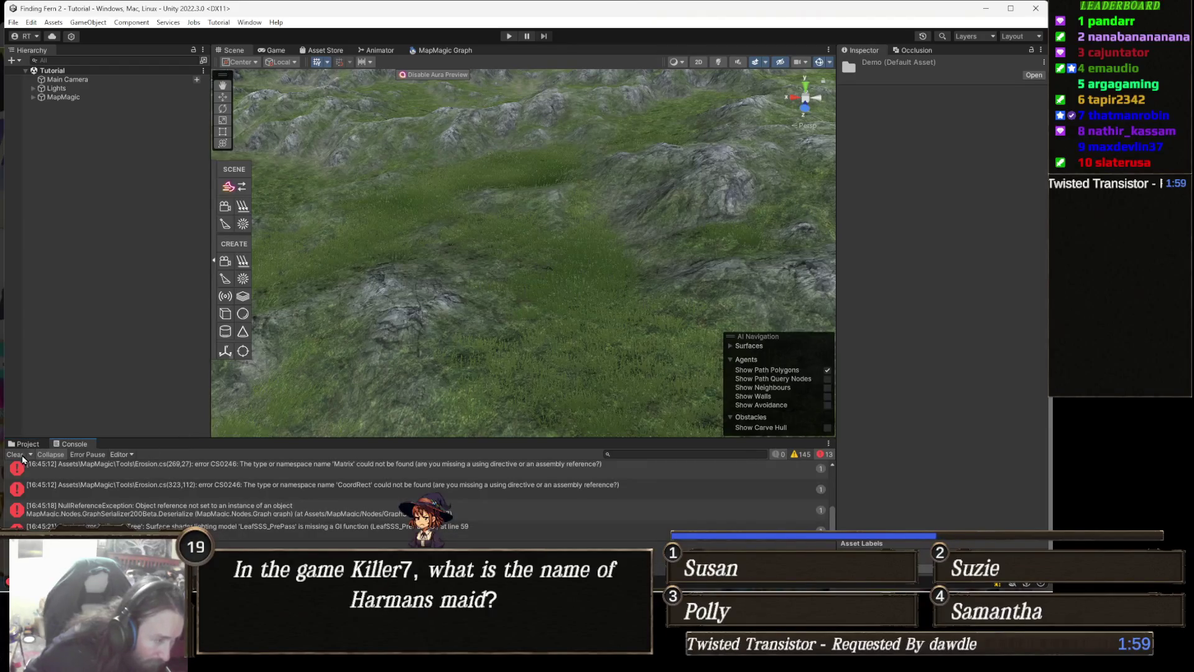
# - Clear the Console, browse back to the MapMagic folder, and open the New Scene dialog
pyautogui.click(13, 454)
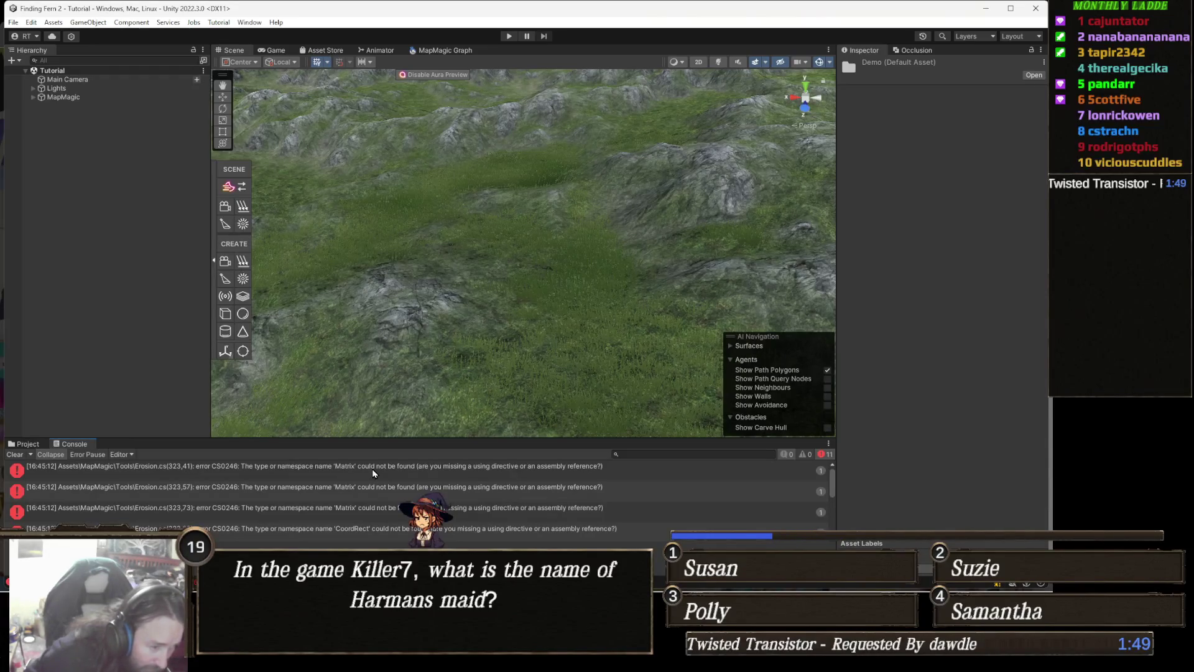
pyautogui.click(35, 447)
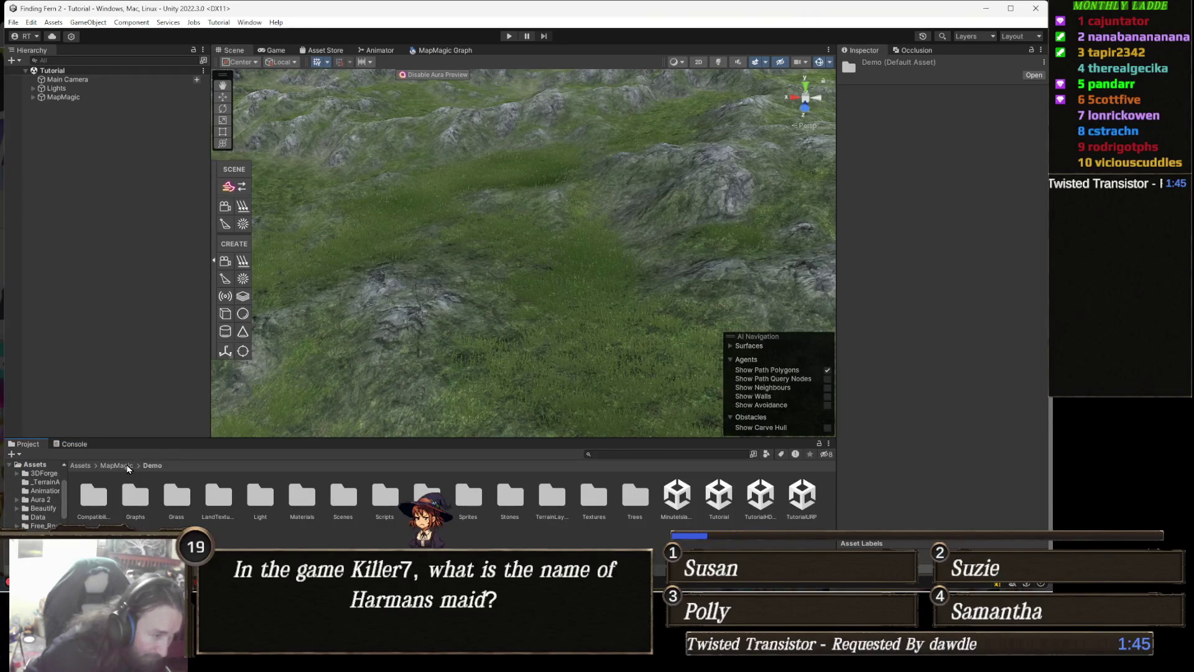
pyautogui.click(127, 466)
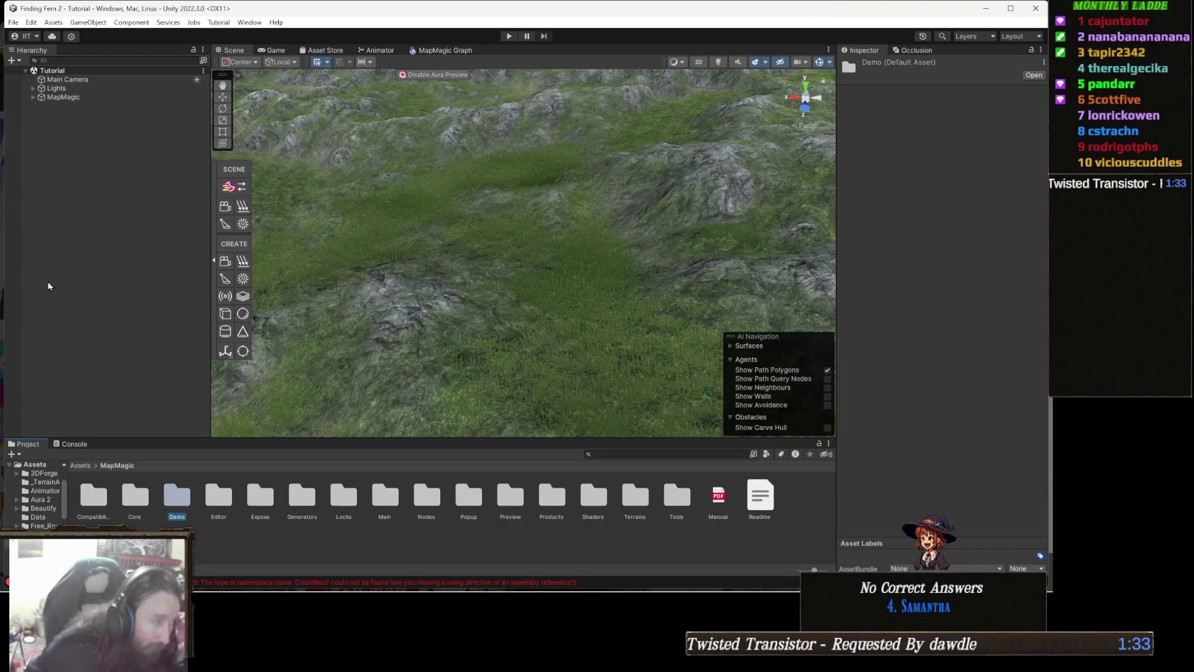
pyautogui.click(14, 22)
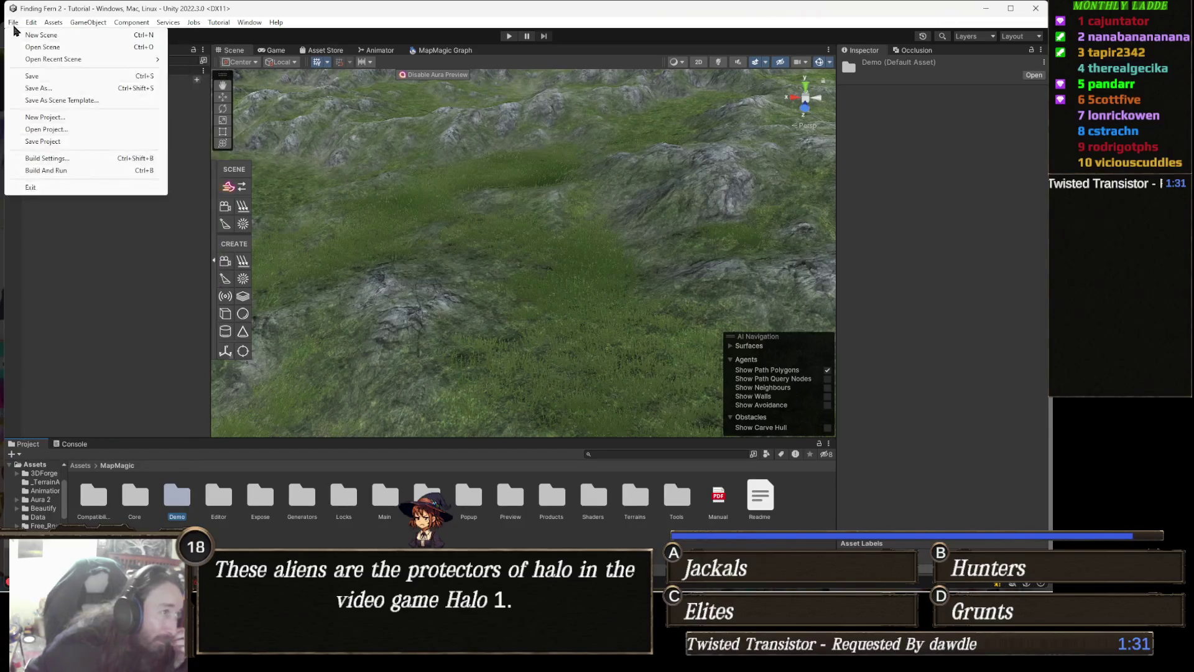
pyautogui.click(39, 35)
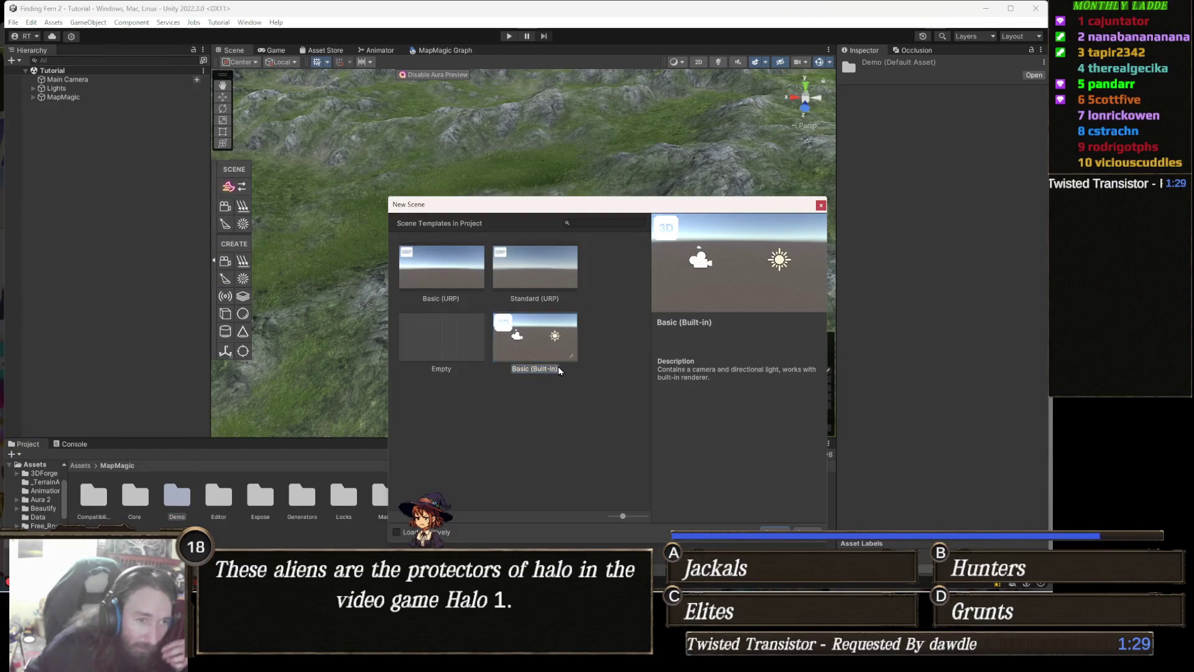
# - Create an Untitled scene from the Basic (Built-in) template with just a camera and light
pyautogui.click(803, 532)
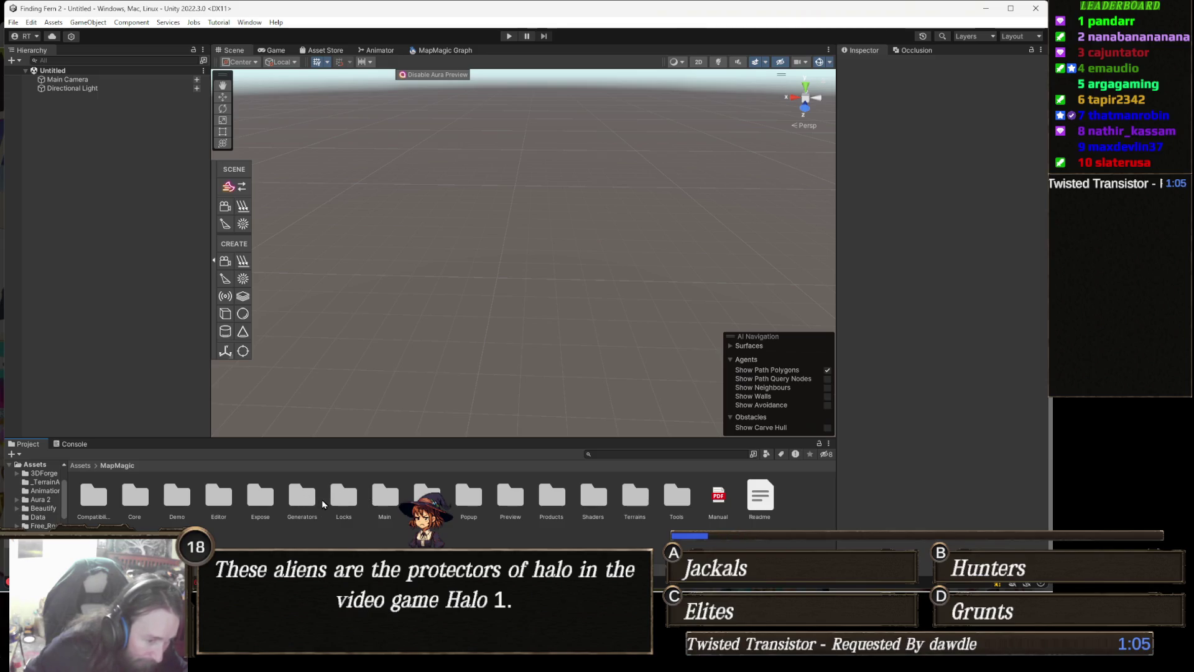
# - Try deleting the MapMagic folder from Assets and dismiss the cannot-delete warning
pyautogui.click(80, 466)
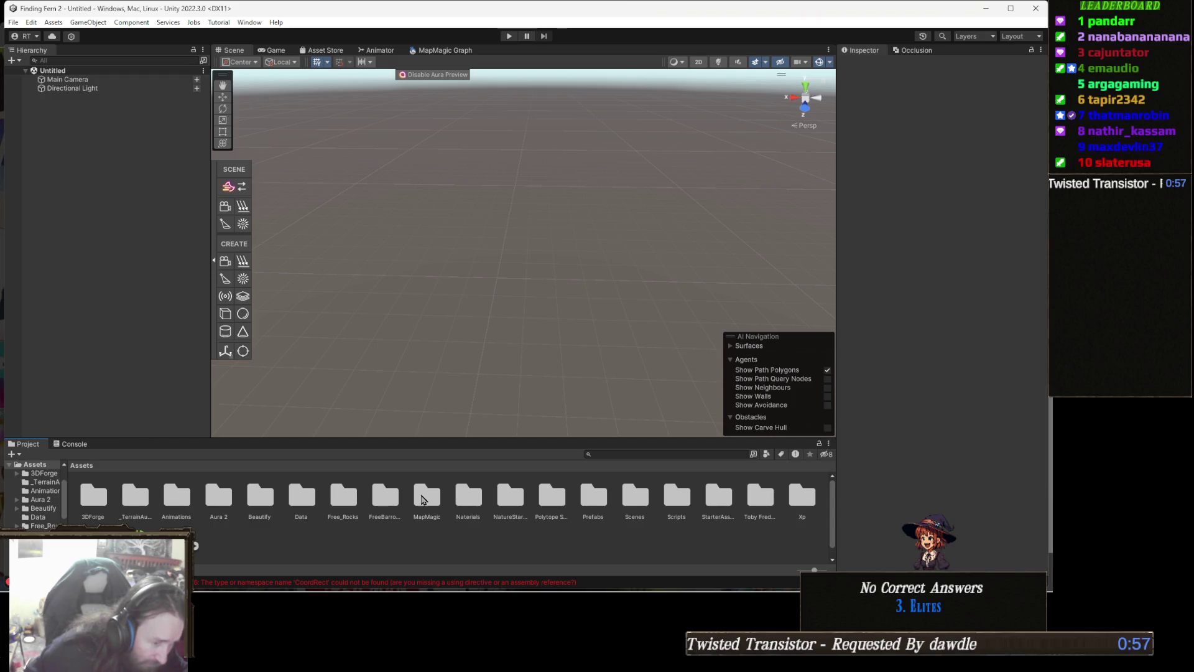
pyautogui.click(422, 499)
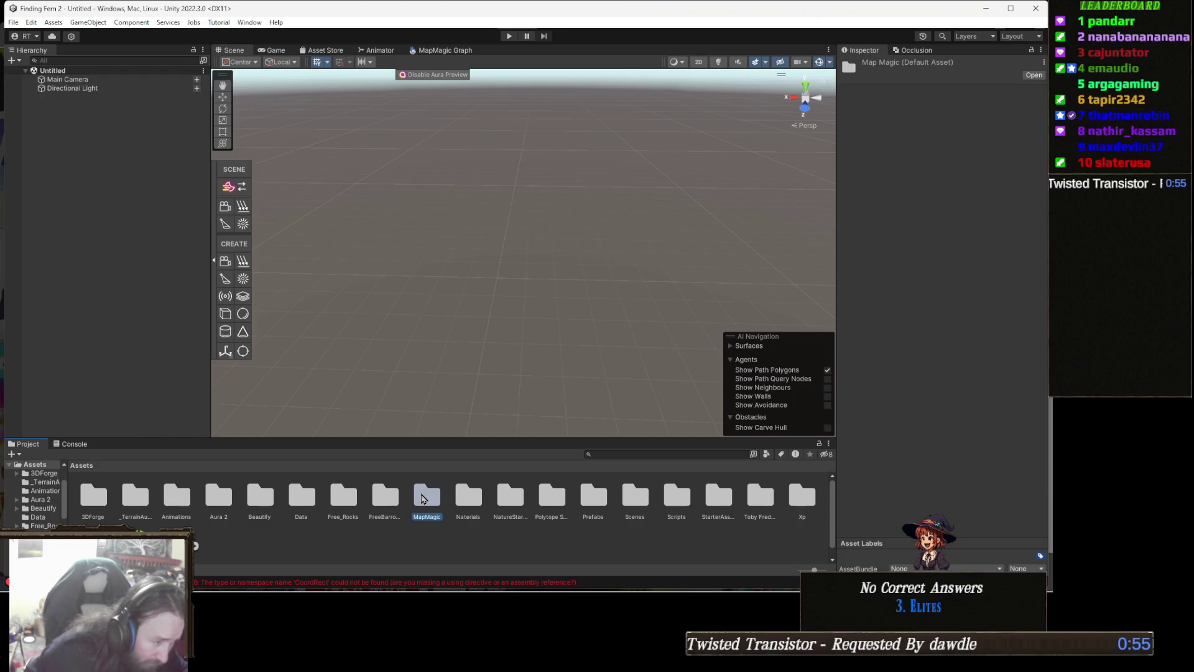
pyautogui.press('Delete')
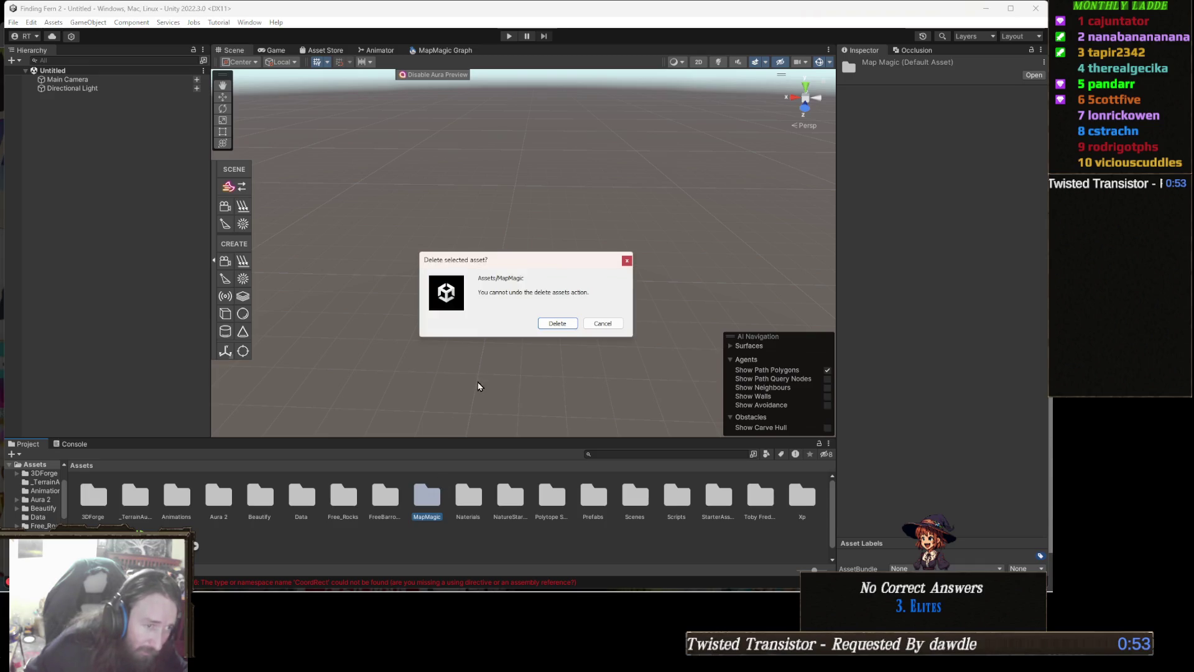
pyautogui.click(557, 323)
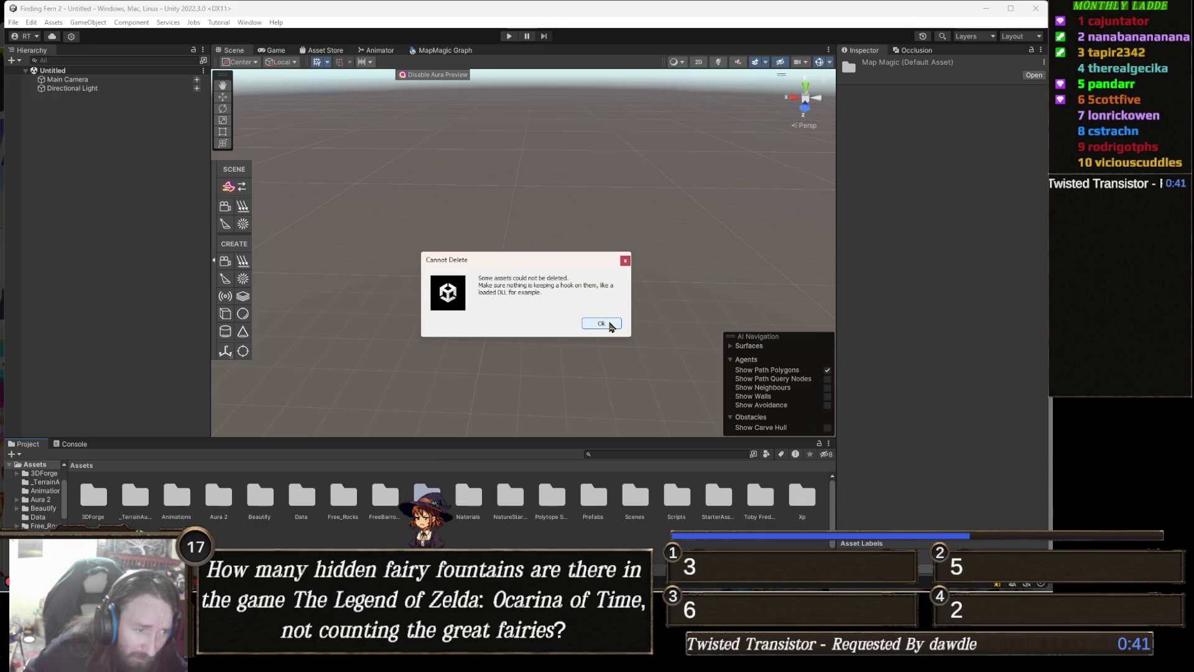
pyautogui.click(609, 325)
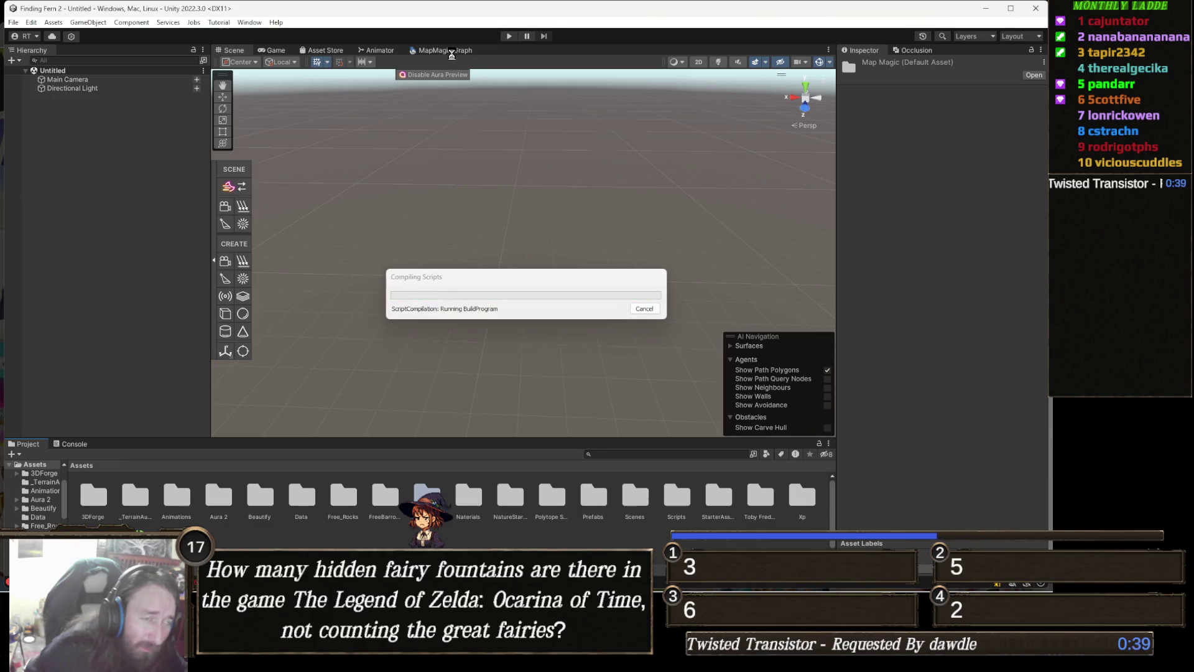
# - Close the MapMagic Graph tab, delete the MapMagic folder again, and open what remains
pyautogui.rightClick(460, 53)
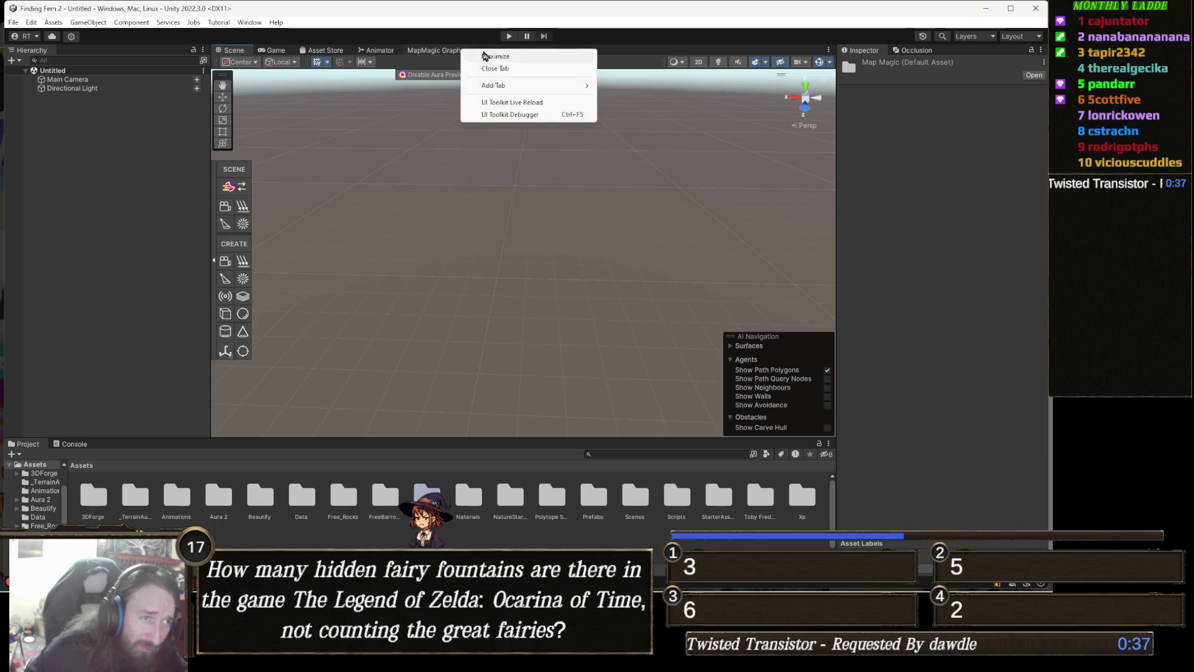
pyautogui.click(496, 68)
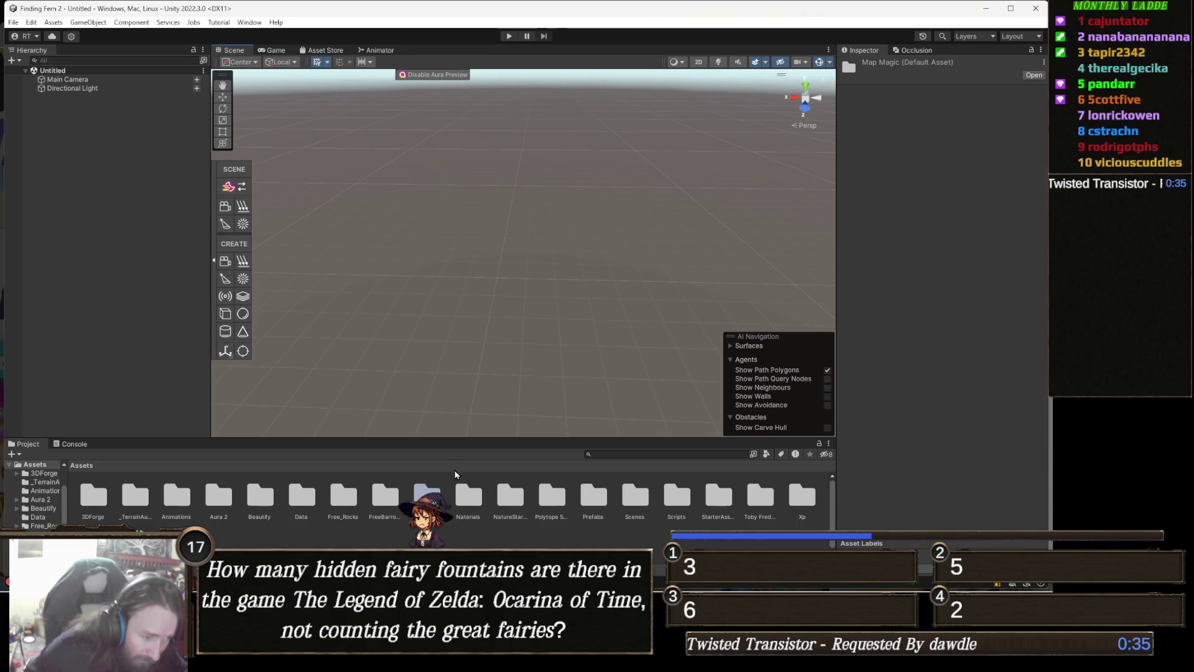
pyautogui.press('Delete')
pyautogui.press('Return')
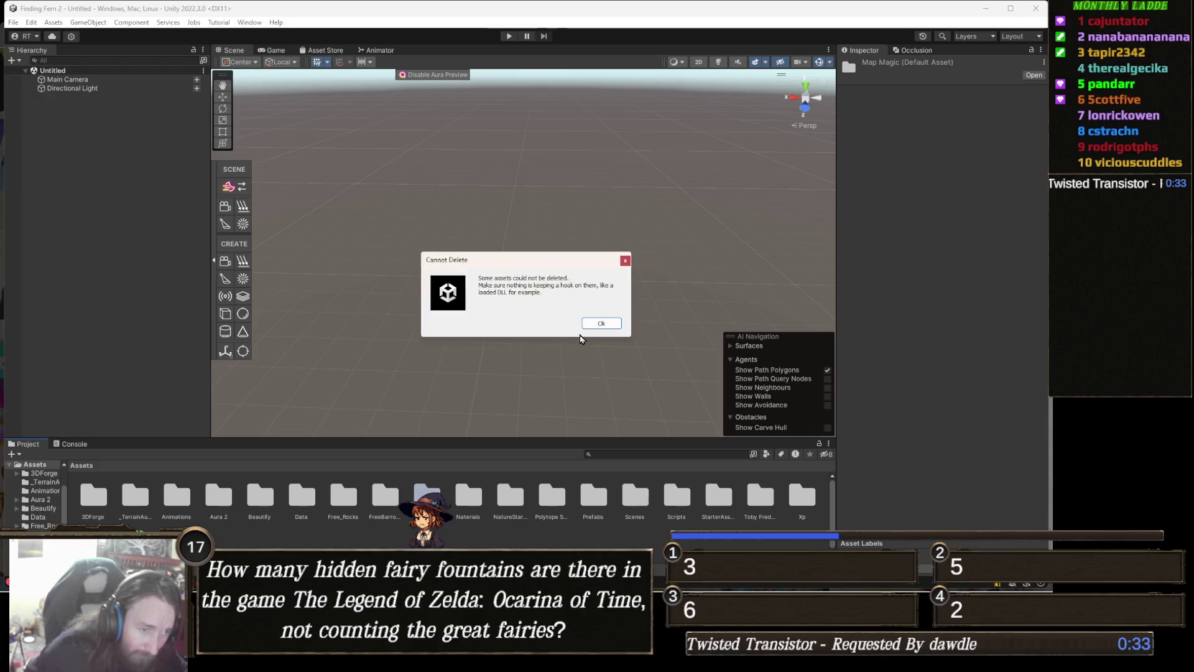
pyautogui.click(609, 327)
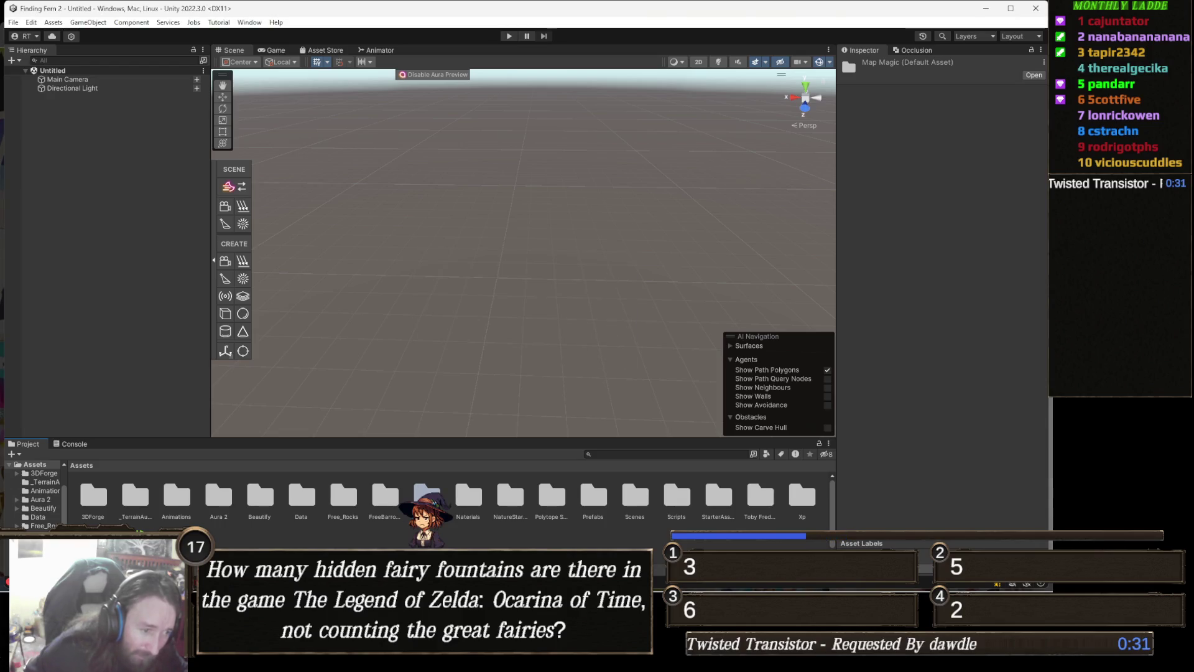
pyautogui.doubleClick(426, 495)
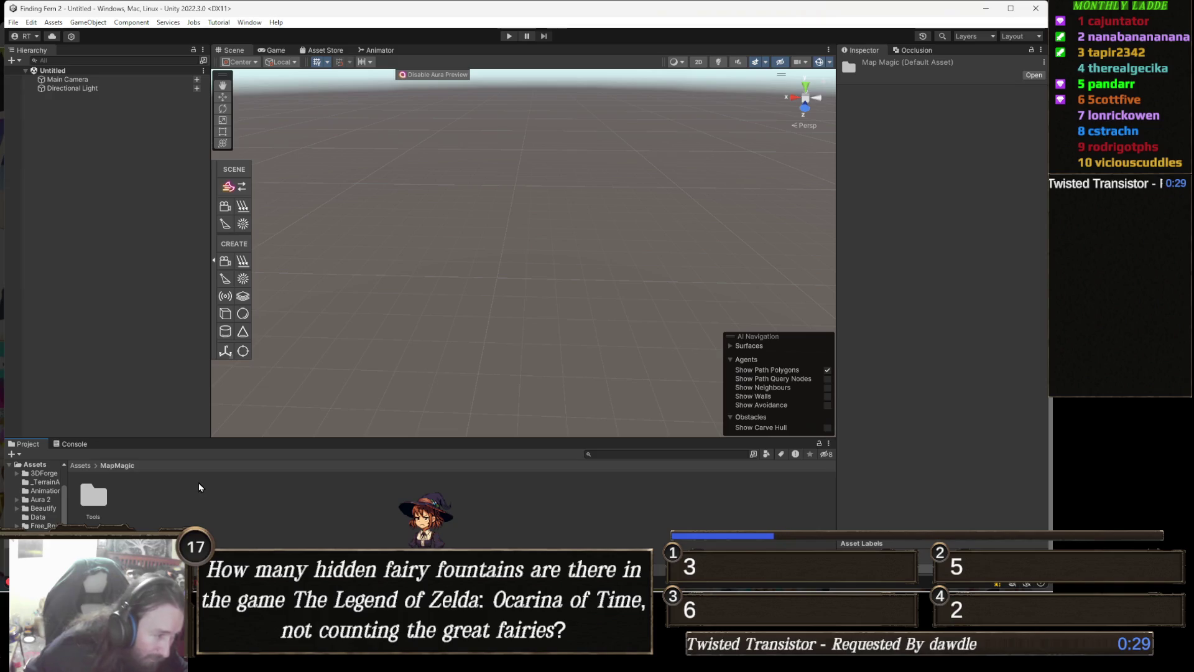
# - Inspect MapMagic's leftover Tools folder, then open Package Manager on MapMagic World Generator 1.10.10
pyautogui.doubleClick(97, 505)
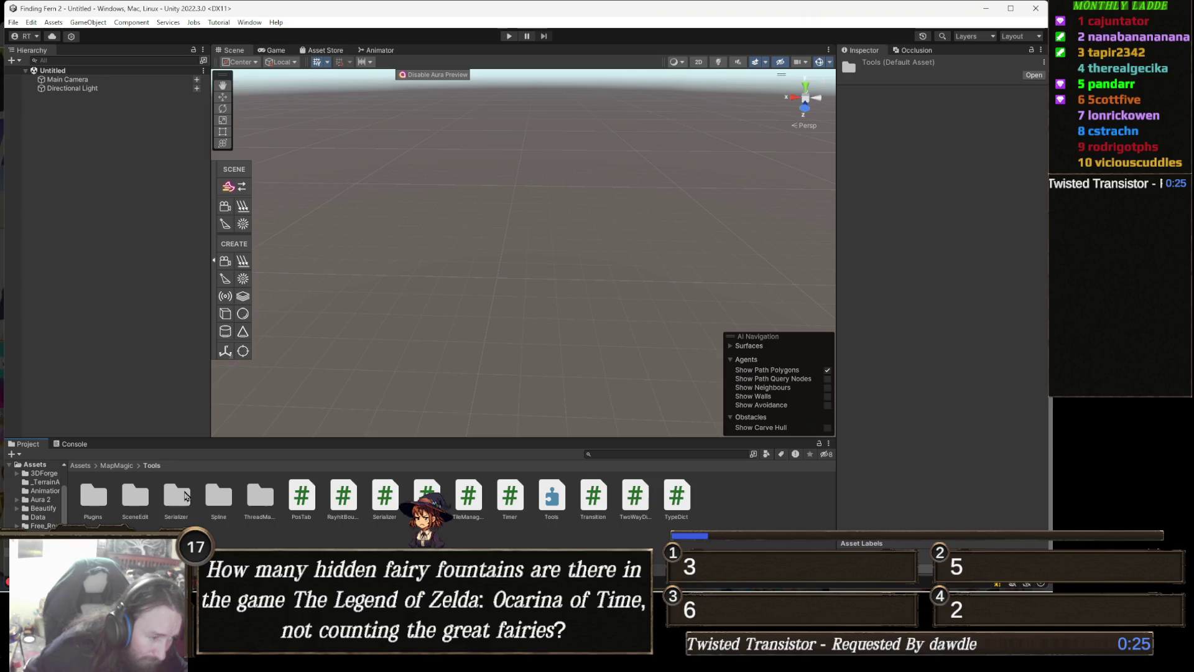
pyautogui.click(249, 22)
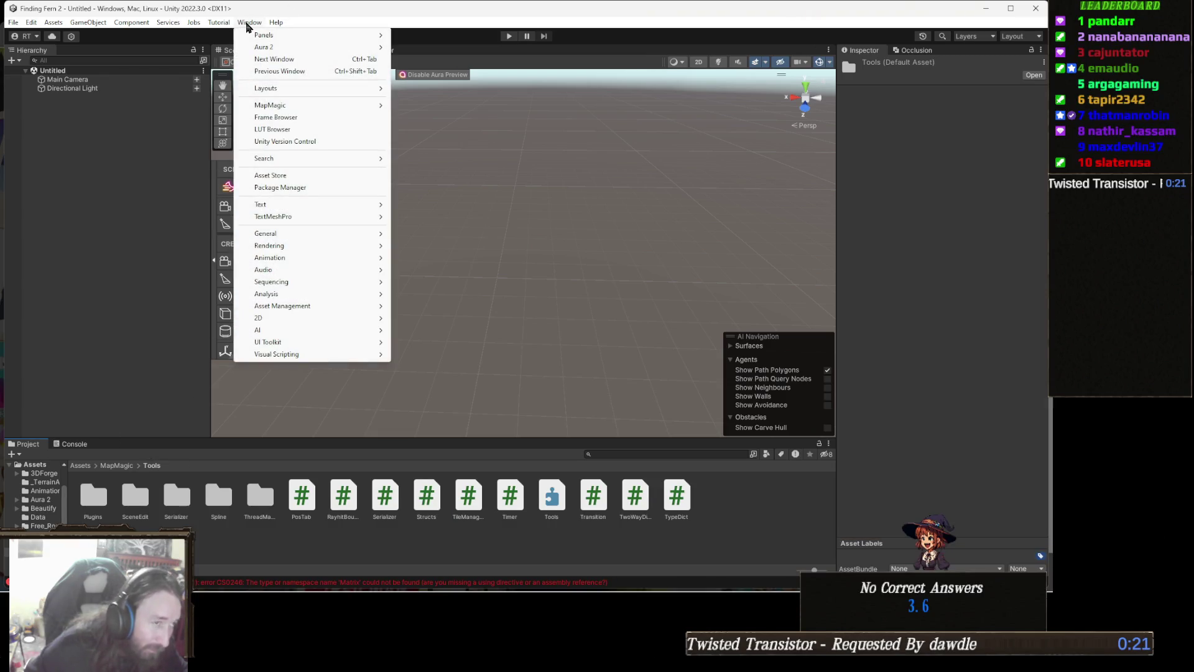
pyautogui.click(247, 23)
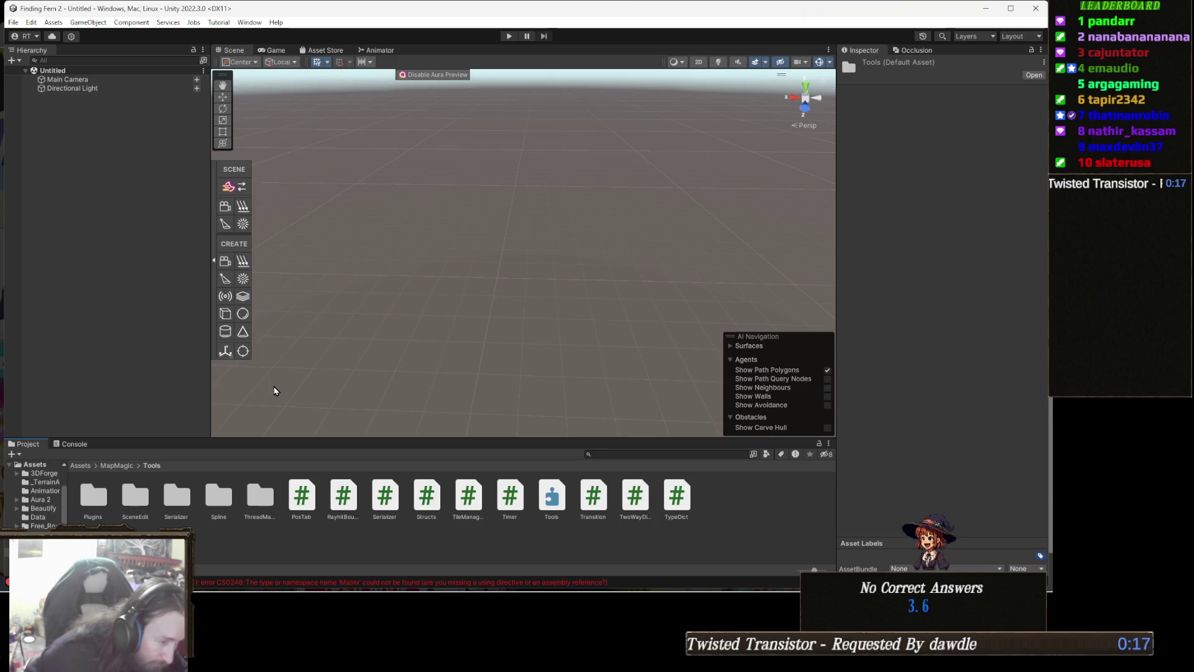
pyautogui.click(247, 23)
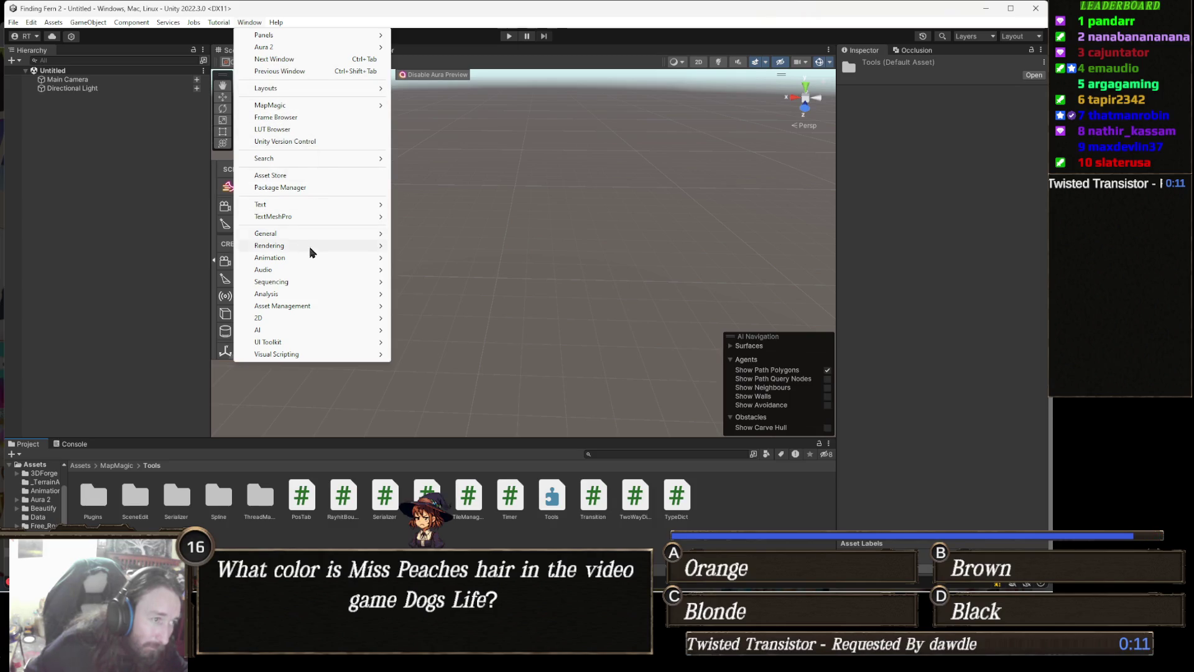
pyautogui.moveTo(307, 258)
pyautogui.click(312, 189)
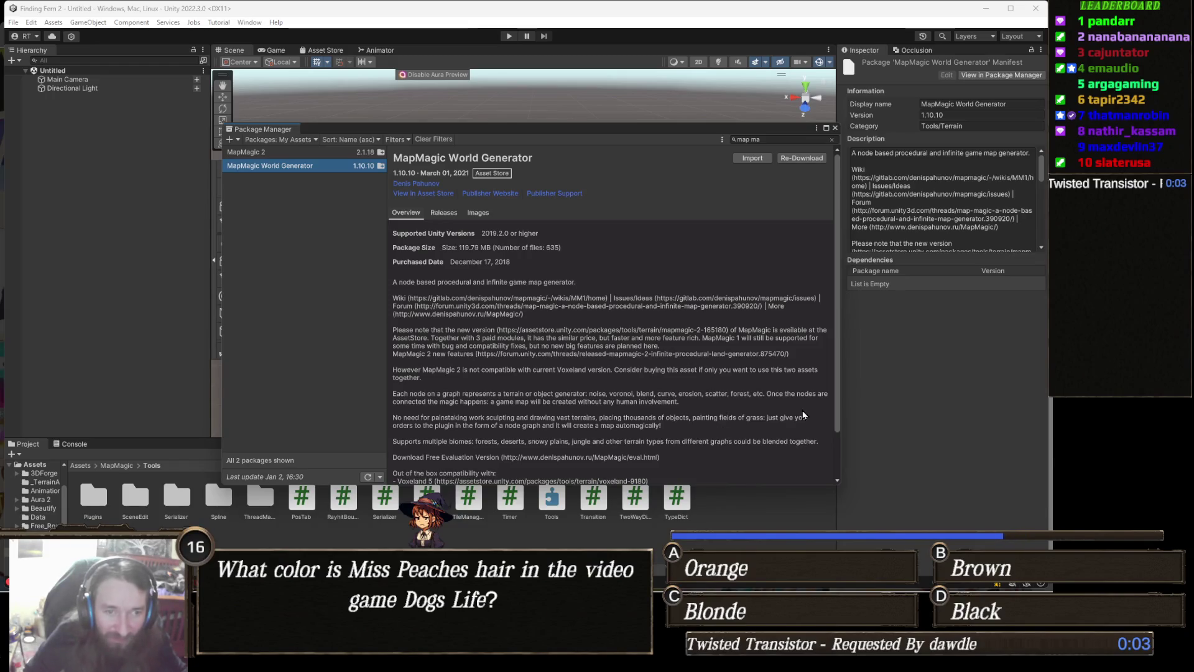
# - Reimport MapMagic World Generator, review the missing 'Matrices'/'MatrixWorld' errors, and close Package Manager
pyautogui.click(750, 158)
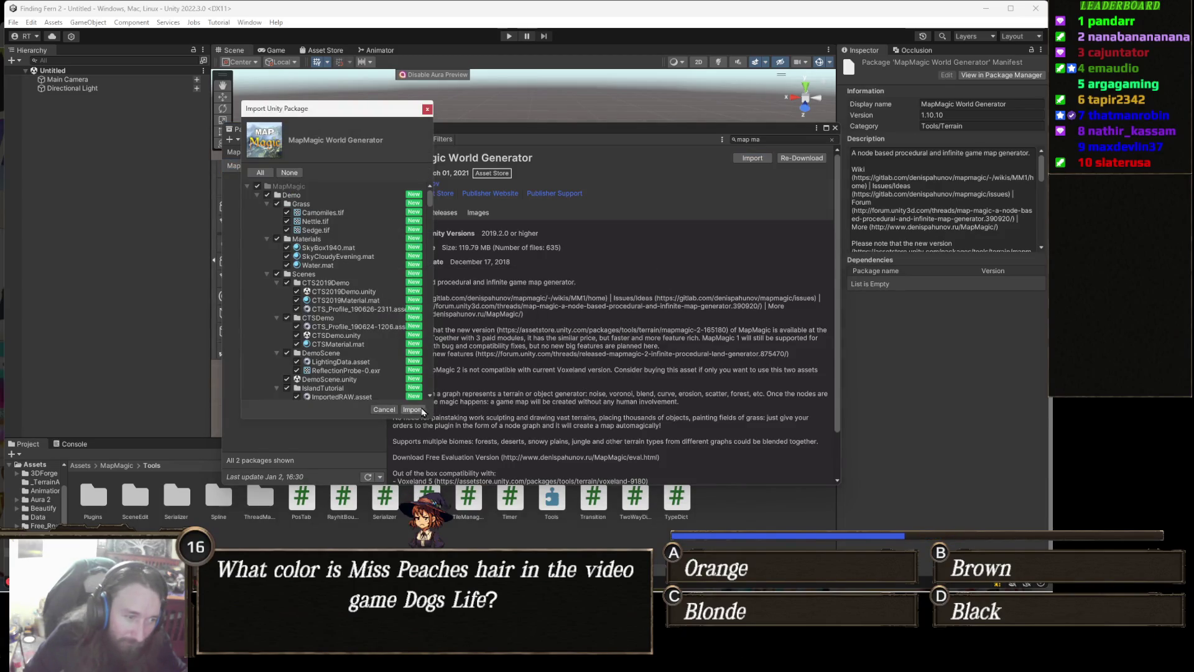
pyautogui.click(412, 409)
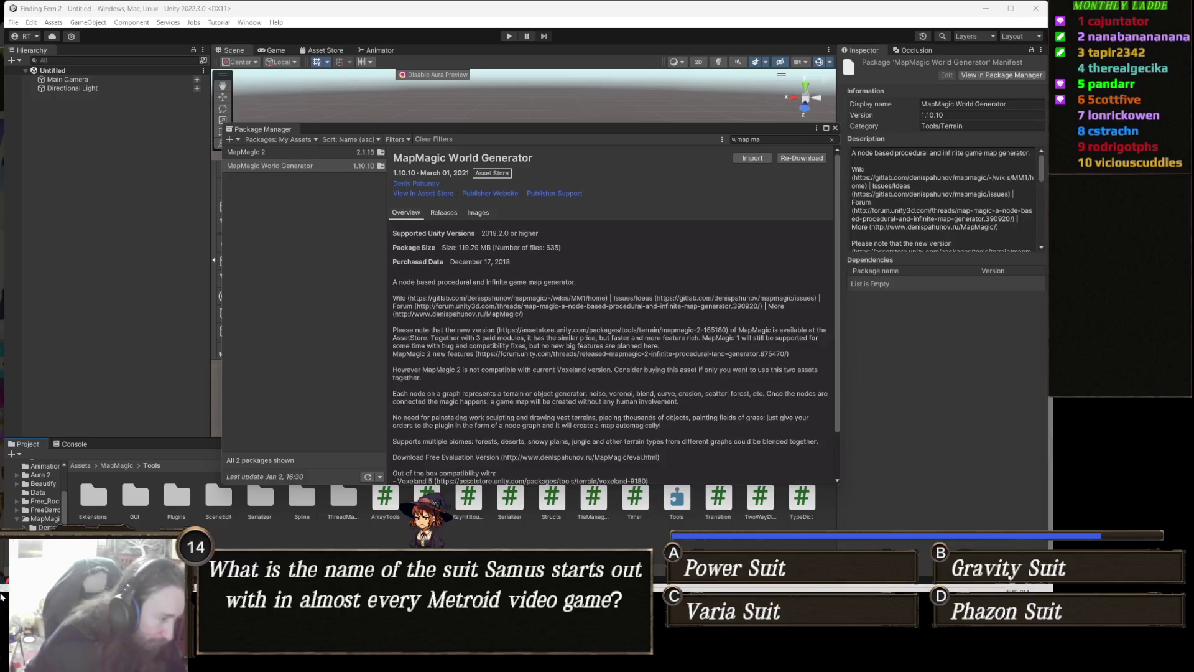
pyautogui.click(74, 443)
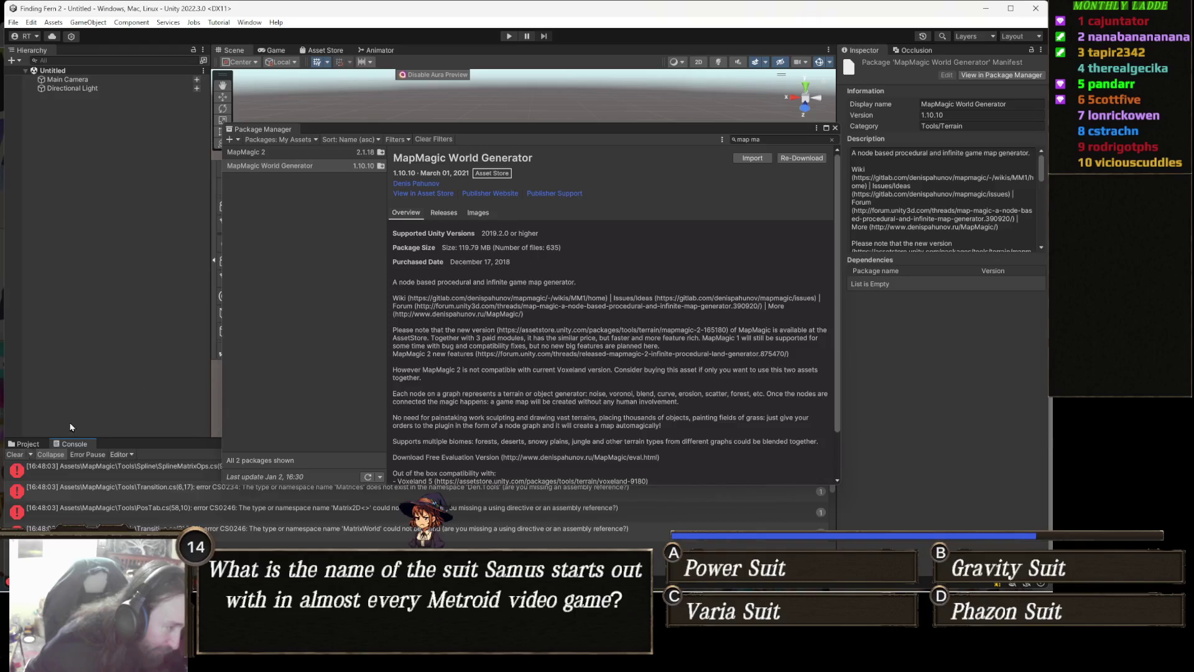
pyautogui.click(836, 129)
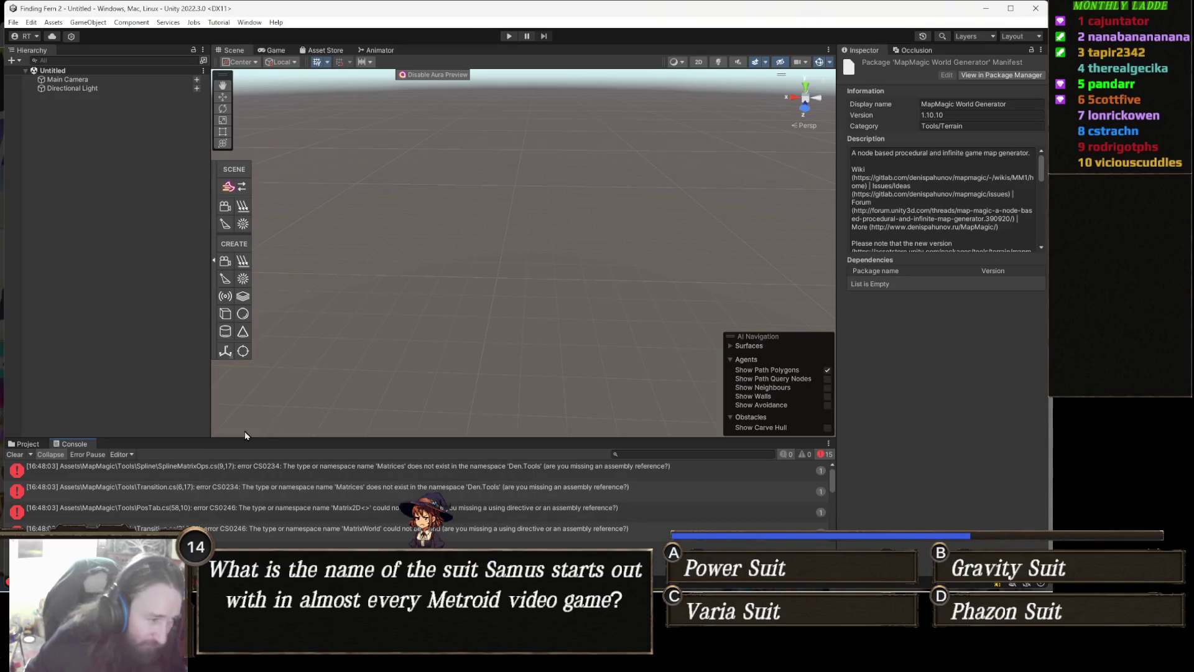
# - Go back to the top-level Assets folder and reveal the MapMagic folder in File Explorer
pyautogui.click(28, 444)
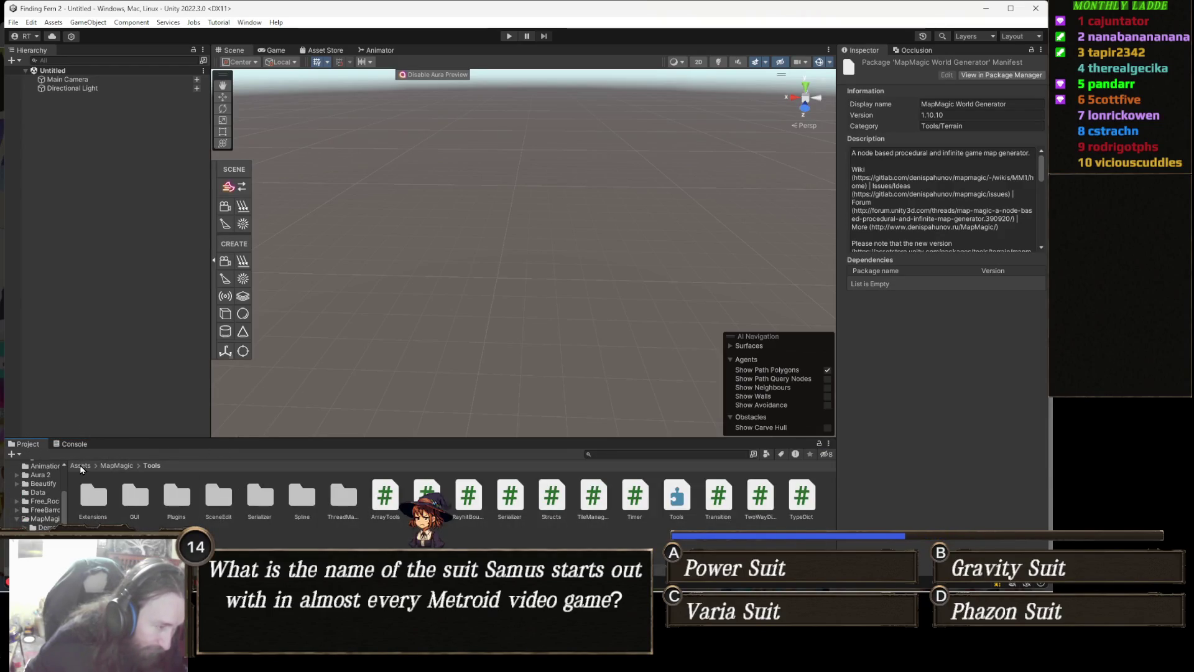
pyautogui.click(81, 466)
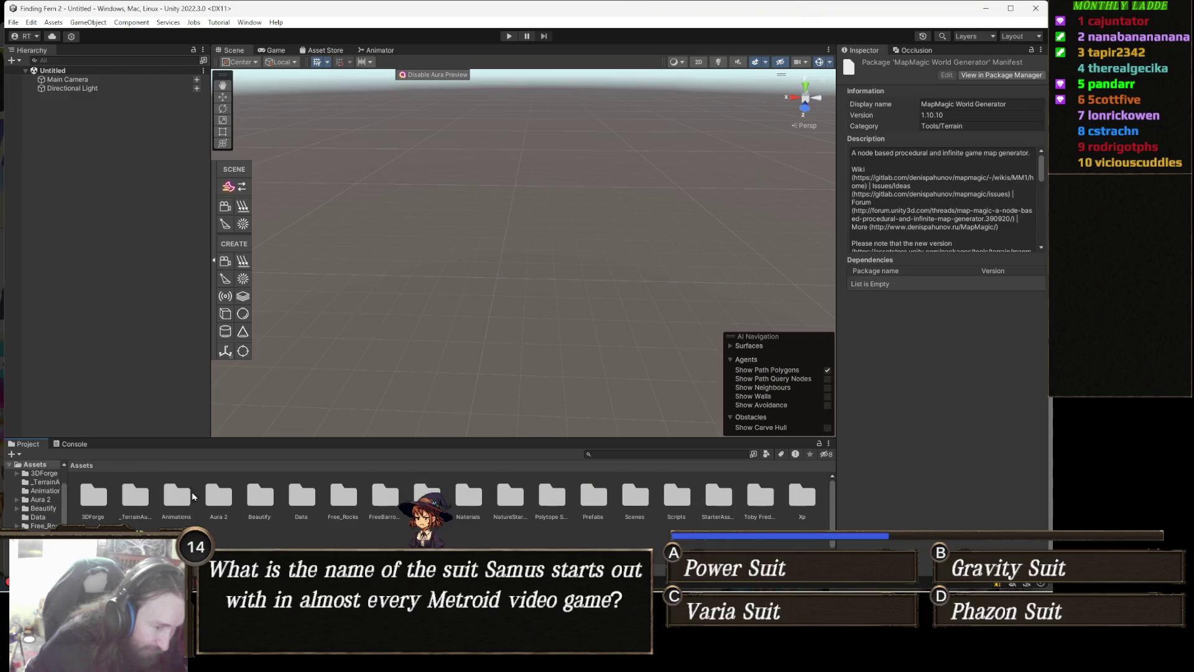
pyautogui.rightClick(427, 496)
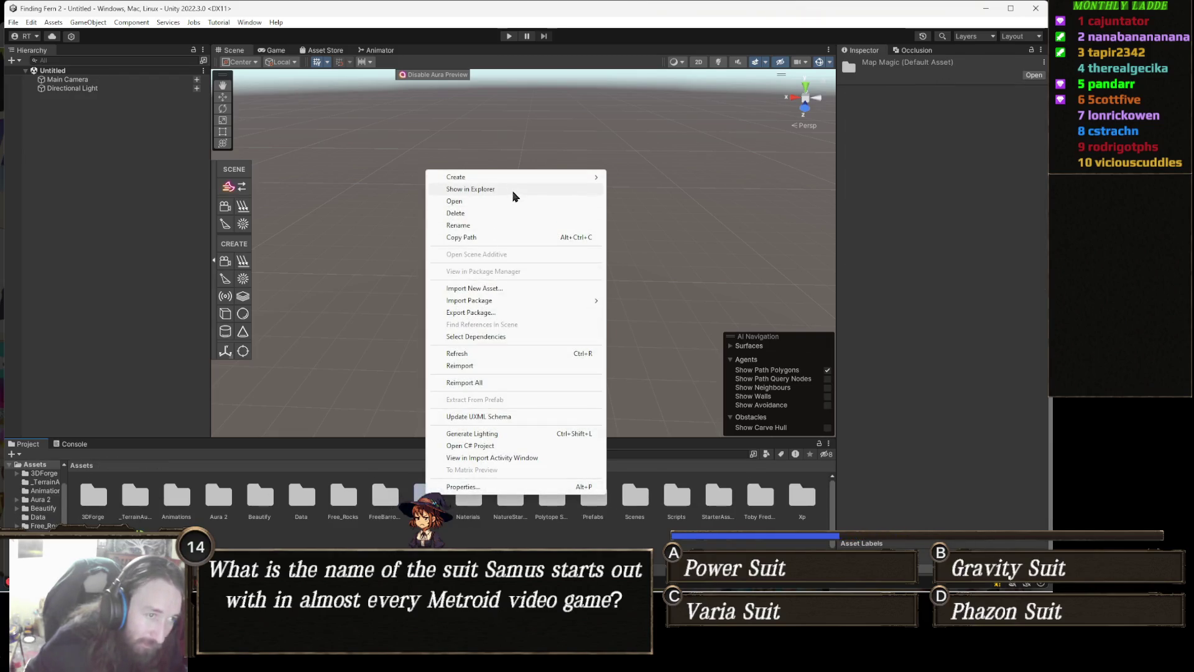
pyautogui.click(471, 189)
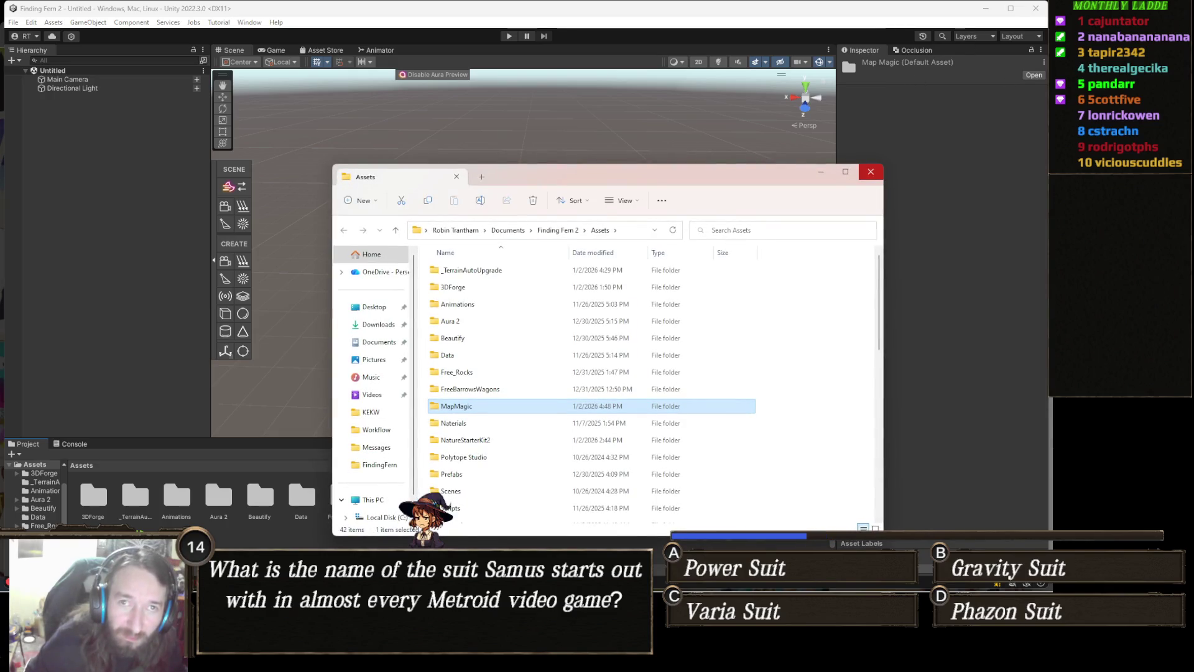
# - Close Unity, delete the MapMagic folder in Explorer, and reopen Finding Fern 2 from Unity Hub
pyautogui.click(870, 172)
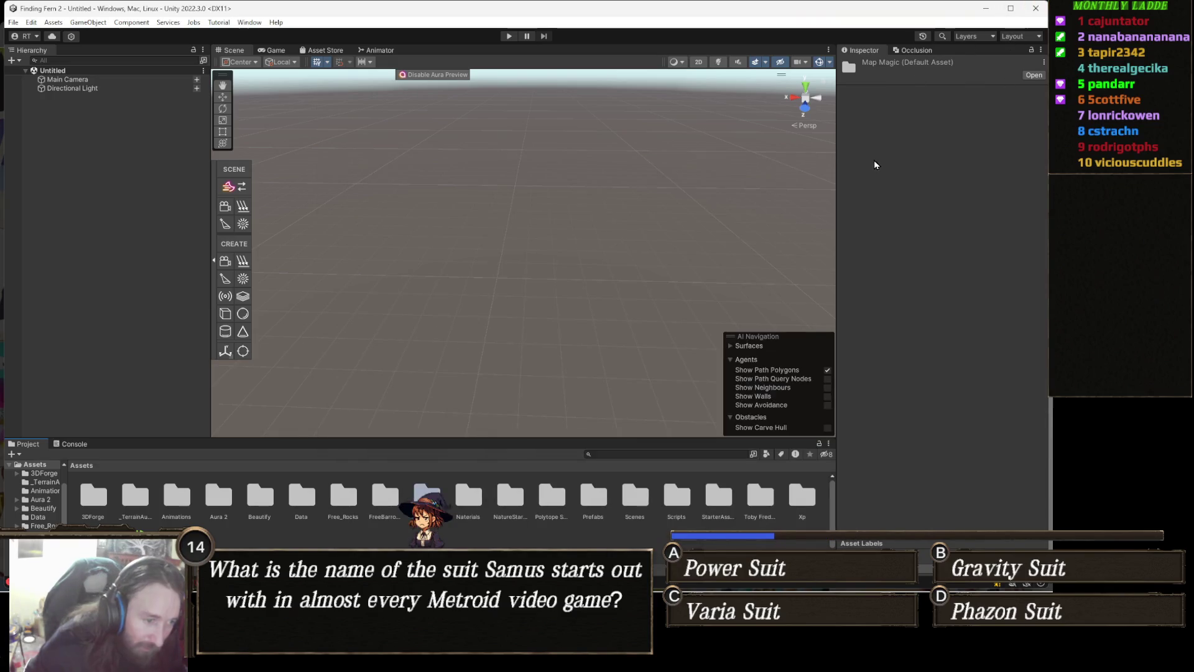
pyautogui.hotkey('alt', 'Tab')
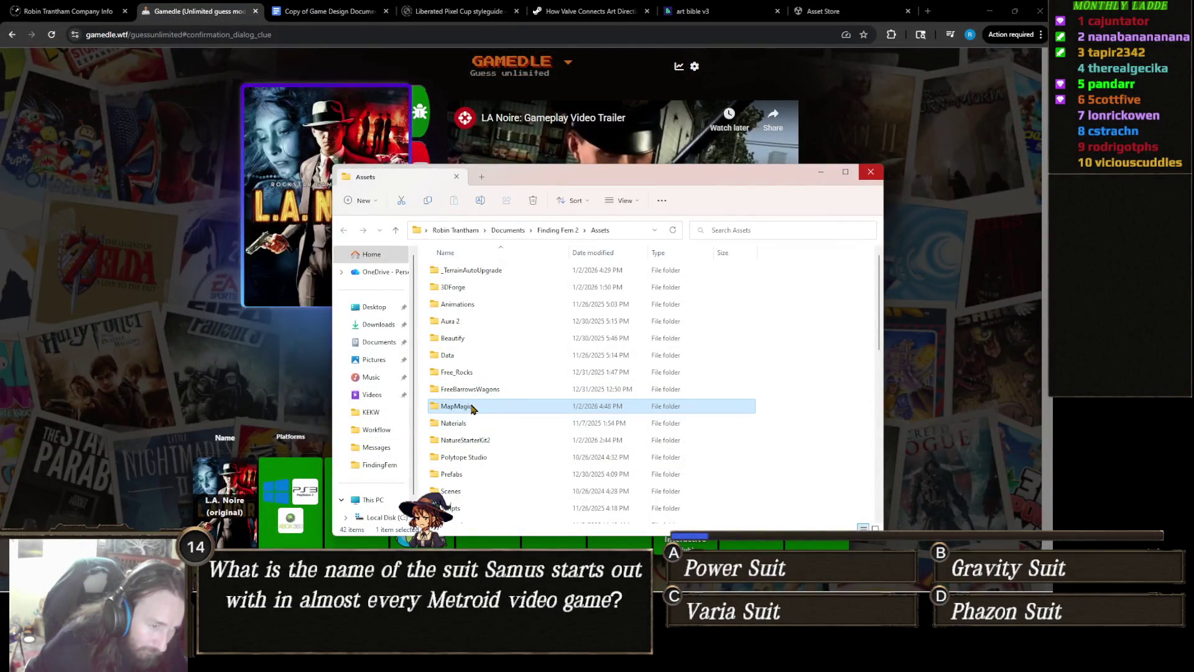
pyautogui.press('Delete')
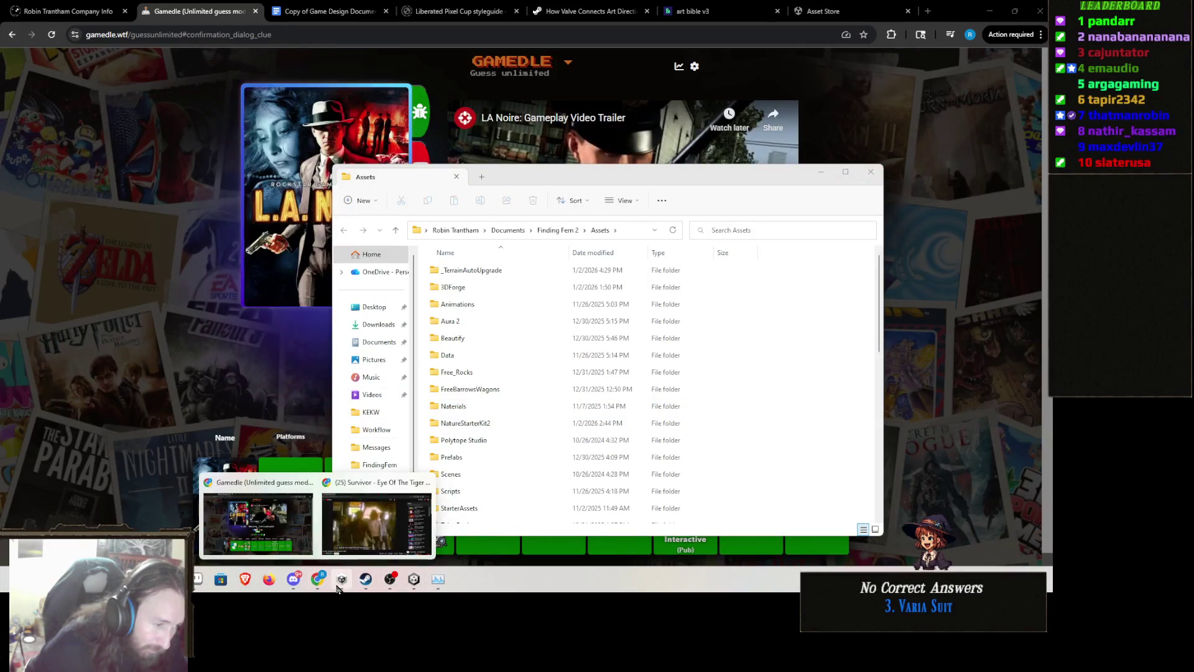
pyautogui.click(338, 585)
pyautogui.click(486, 347)
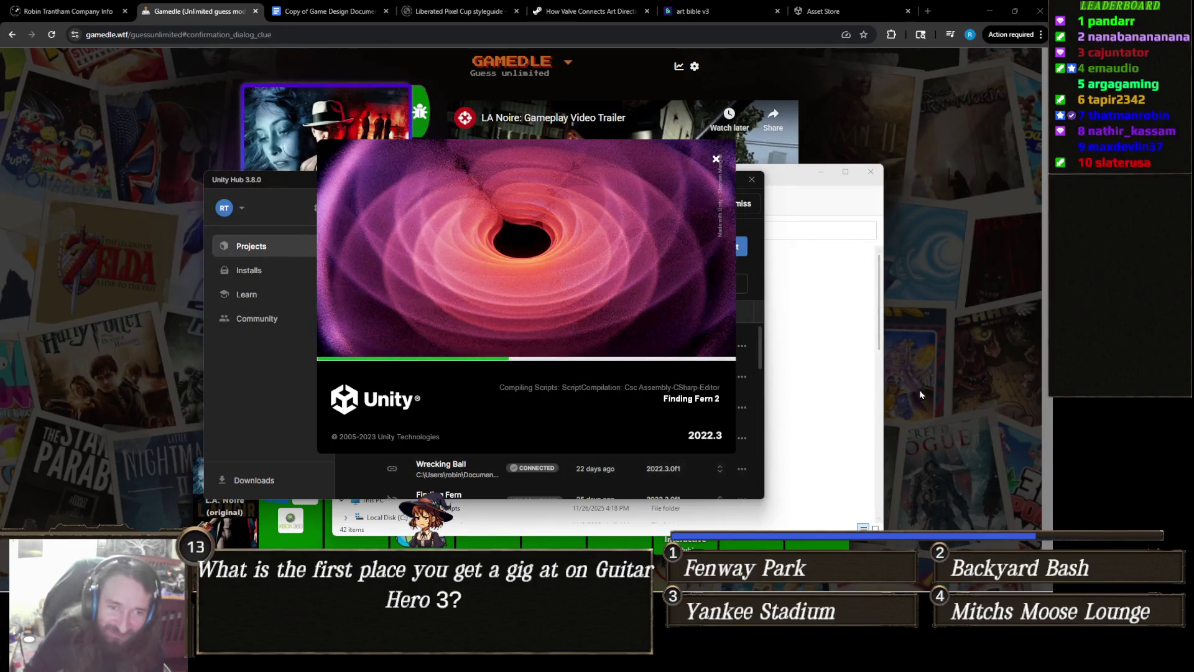
# - Switch to the browser while Finding Fern 2 loads, then bring the reopened Unity editor forward
pyautogui.click(719, 395)
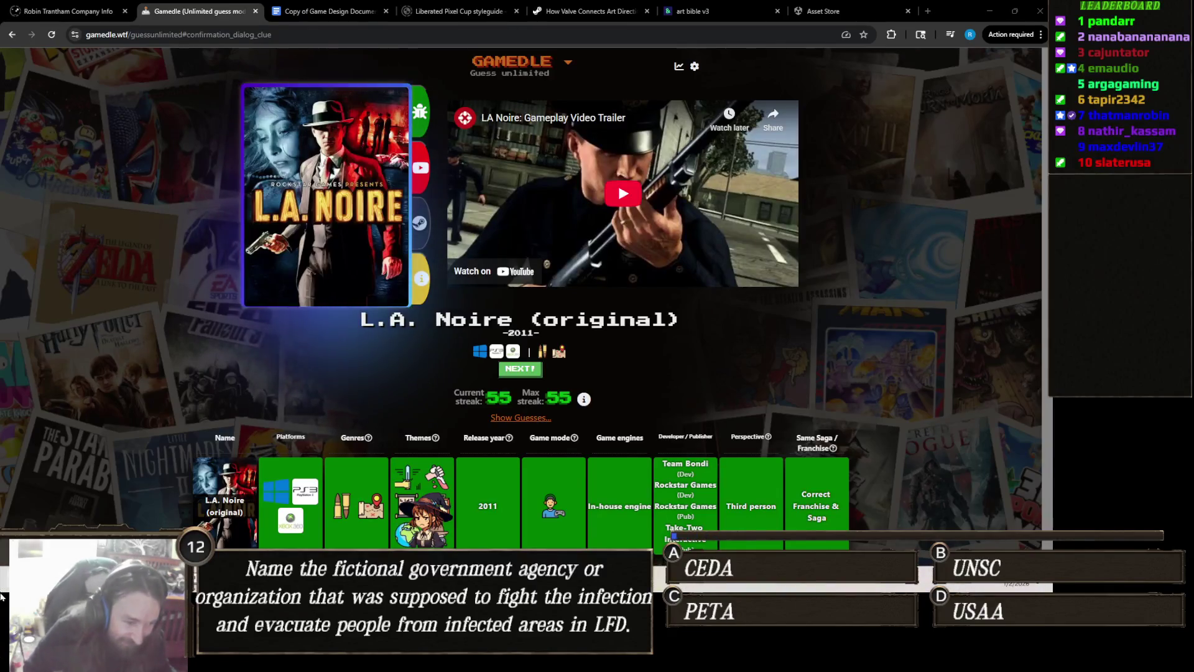
pyautogui.click(463, 522)
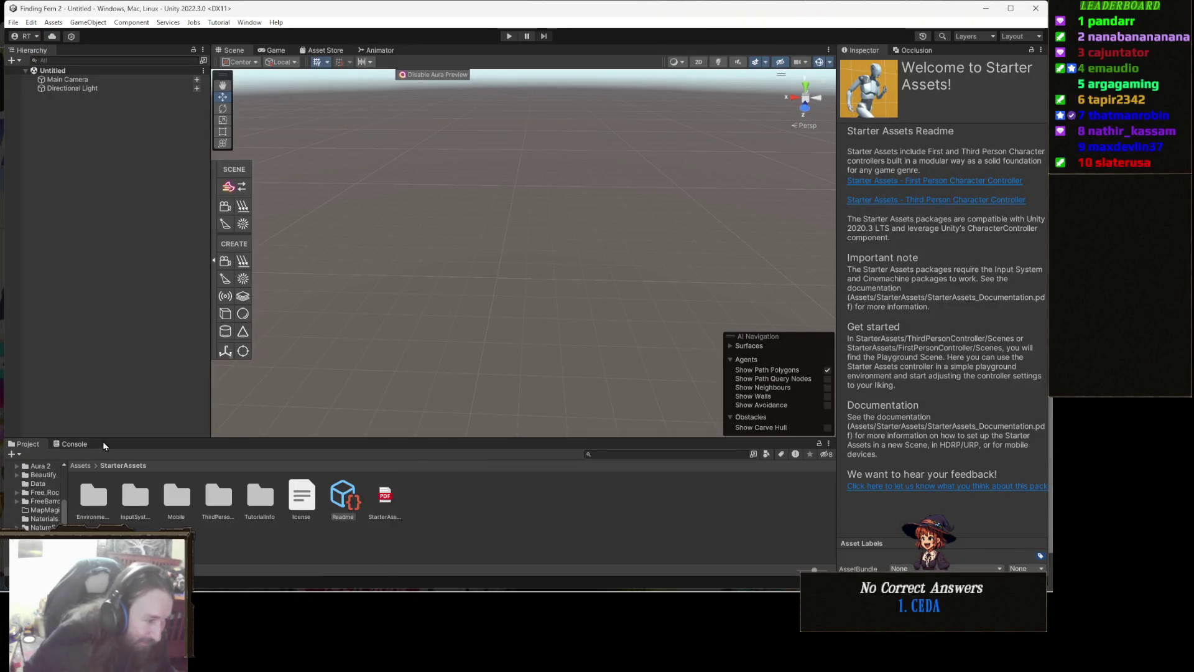
# - Check the Console, then find MapMagic World Generator in Package Manager via 'mapma' and start importing it
pyautogui.click(89, 447)
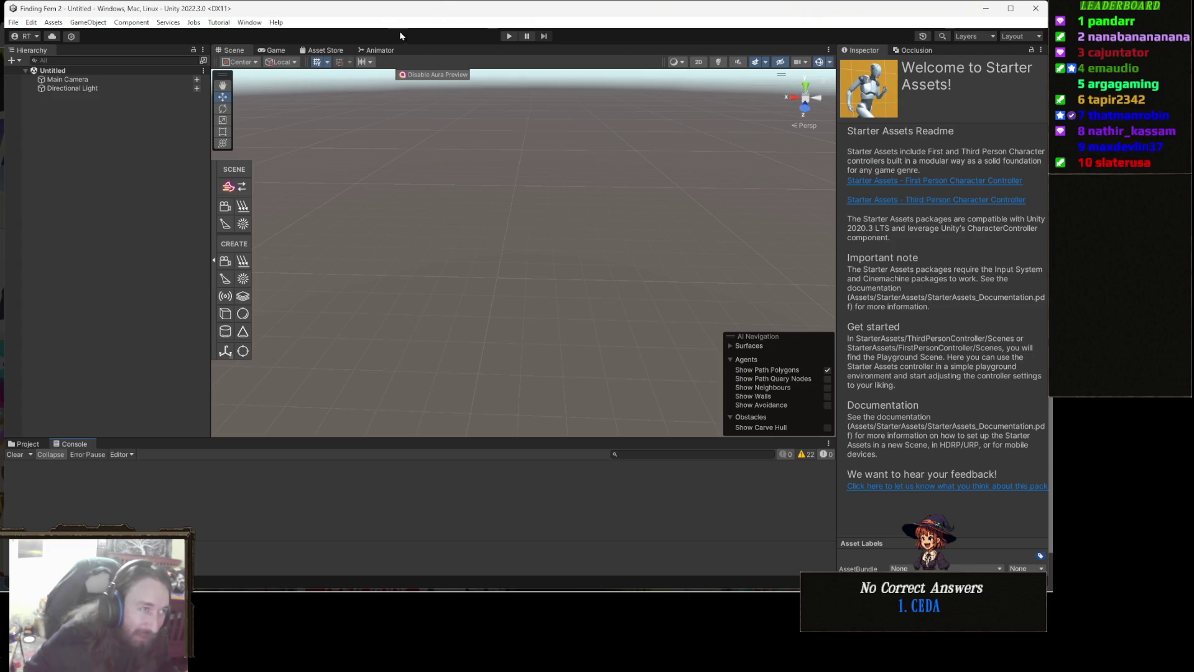
pyautogui.click(250, 22)
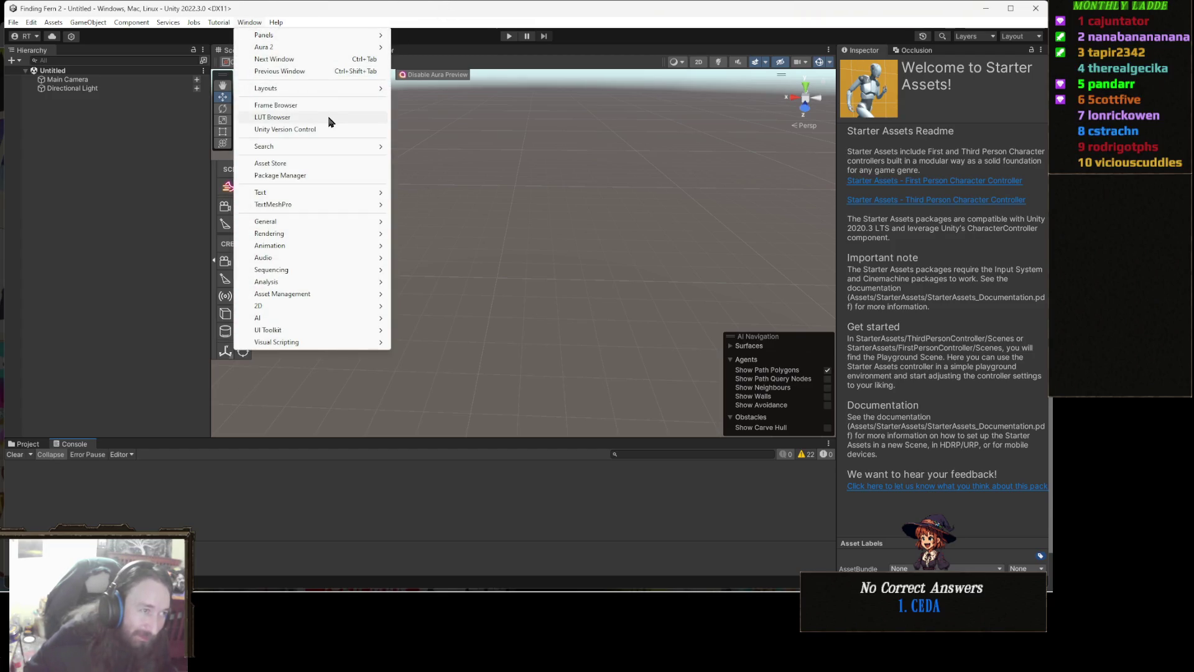
pyautogui.click(311, 175)
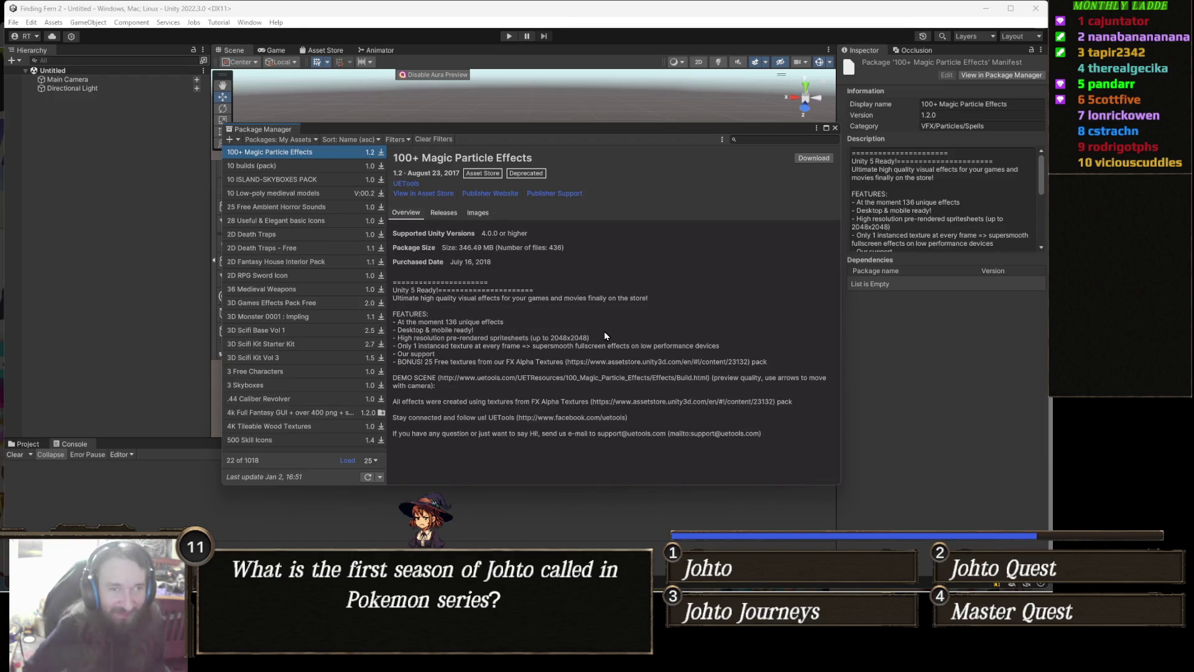
pyautogui.click(751, 140)
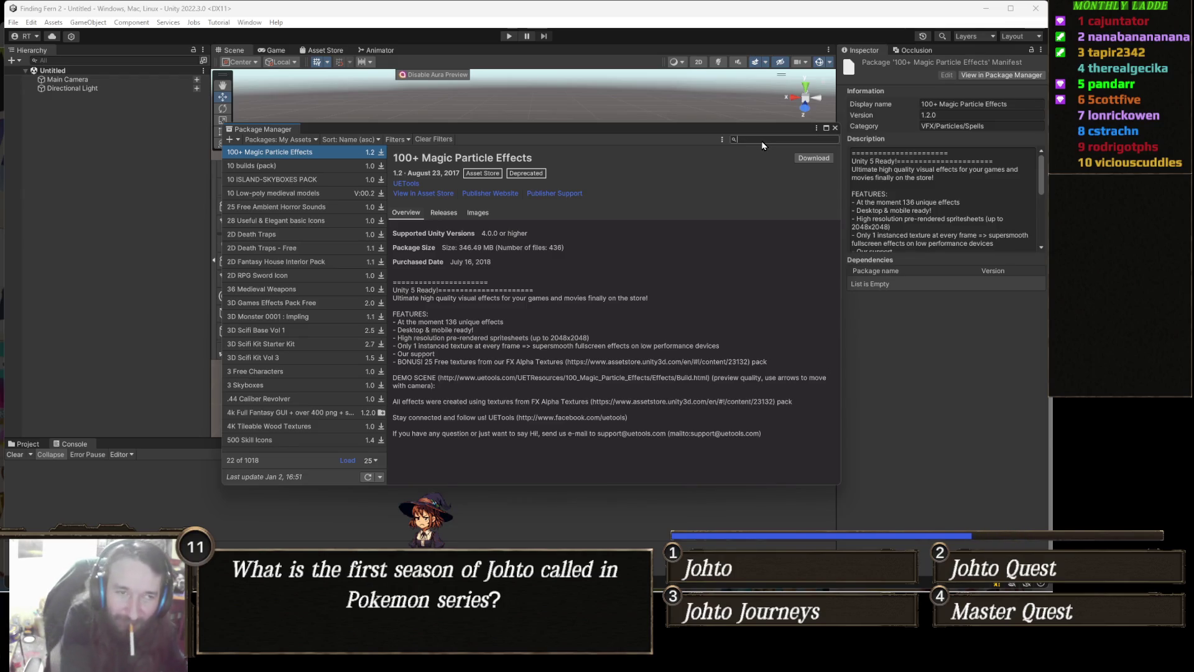
pyautogui.write('mapma')
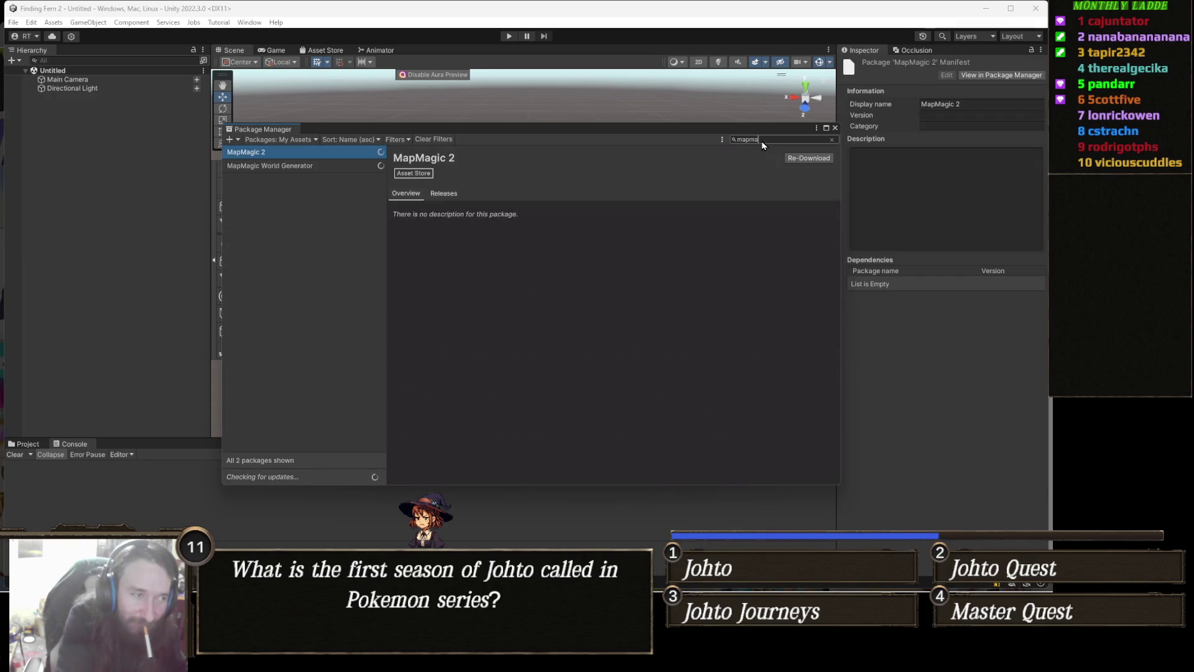
pyautogui.click(283, 166)
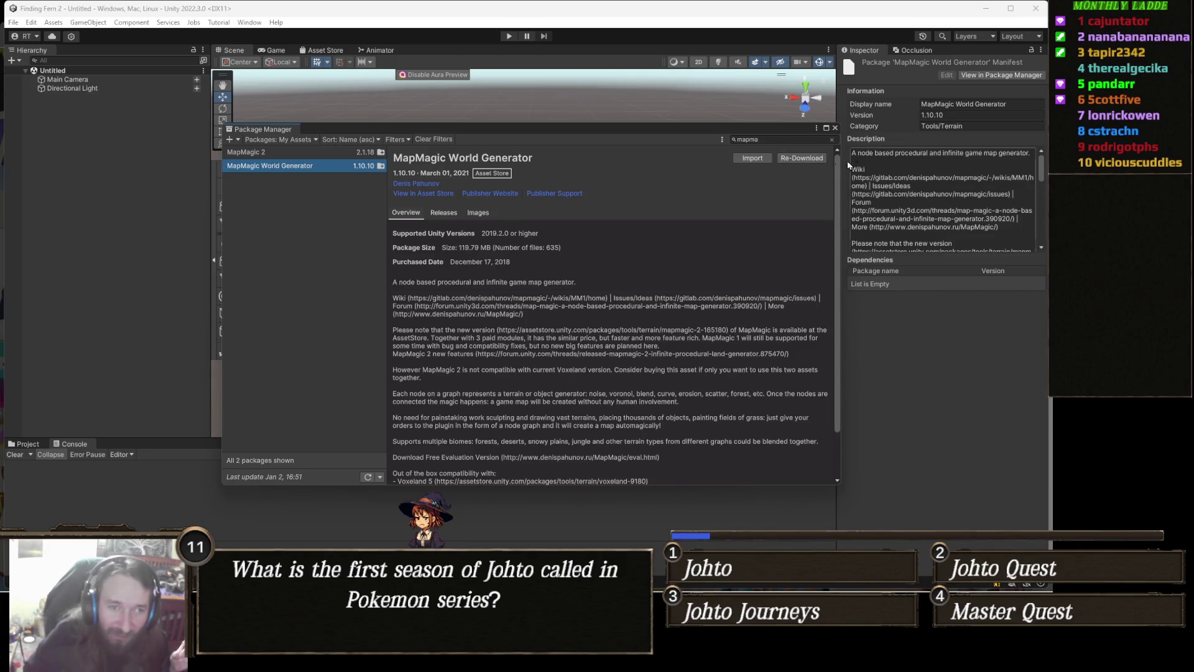
pyautogui.click(754, 159)
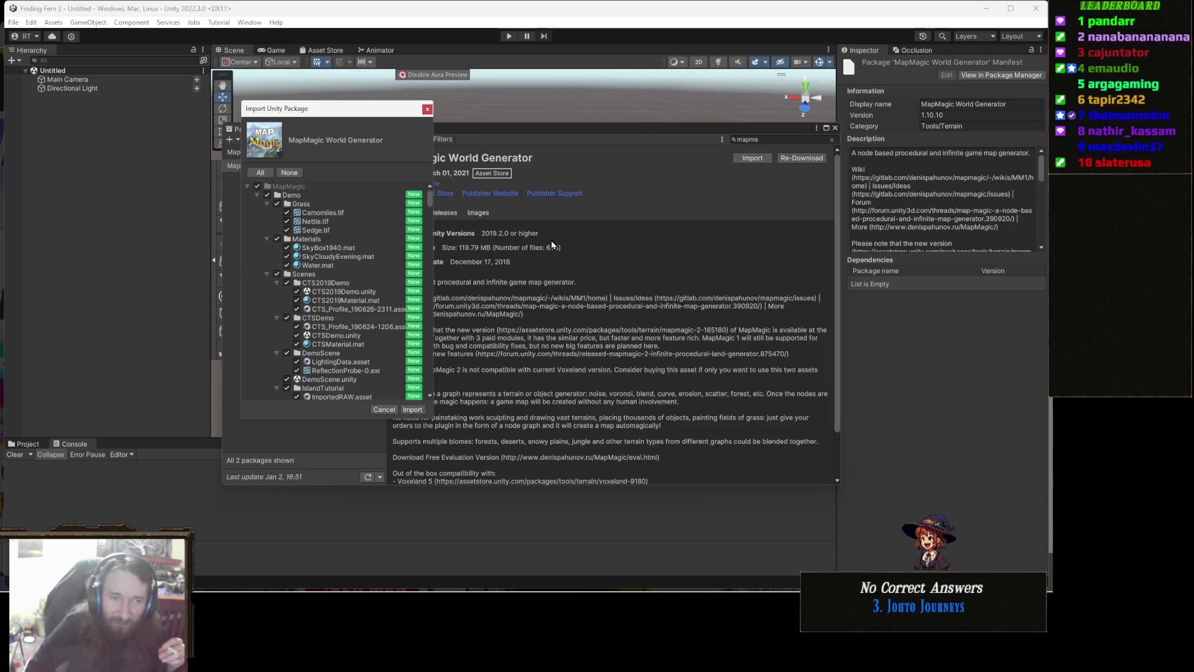
# - Import all MapMagic files, allow updating just those outdated scripts, clear the Console, and close Package Manager
pyautogui.click(413, 409)
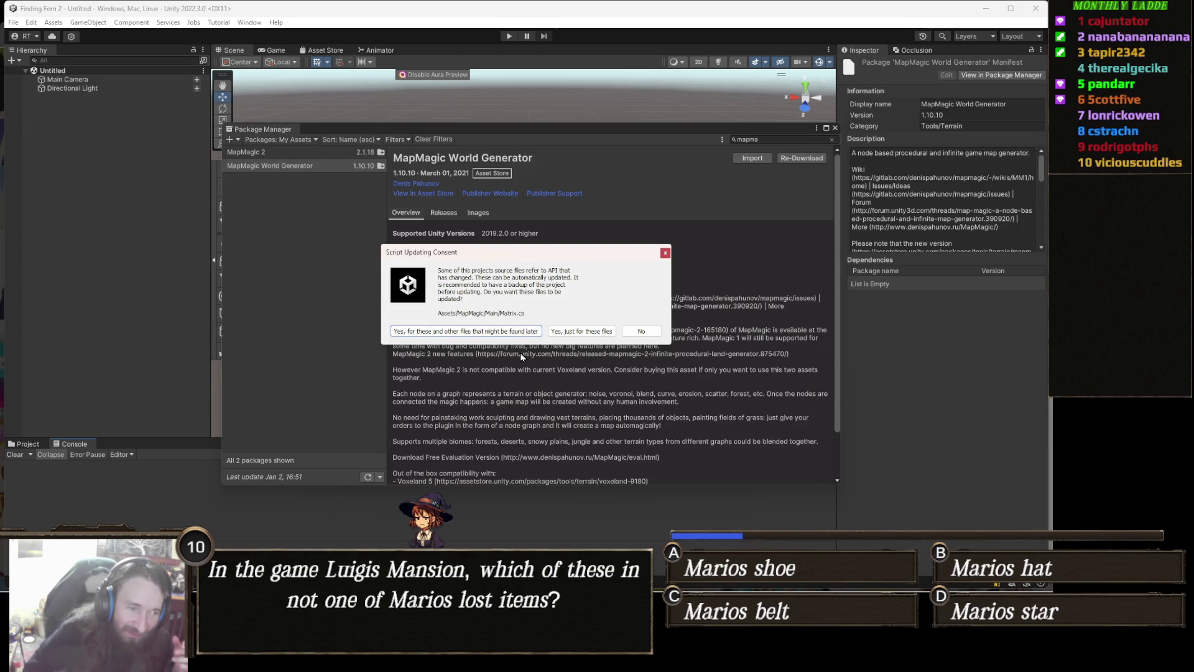
pyautogui.click(582, 331)
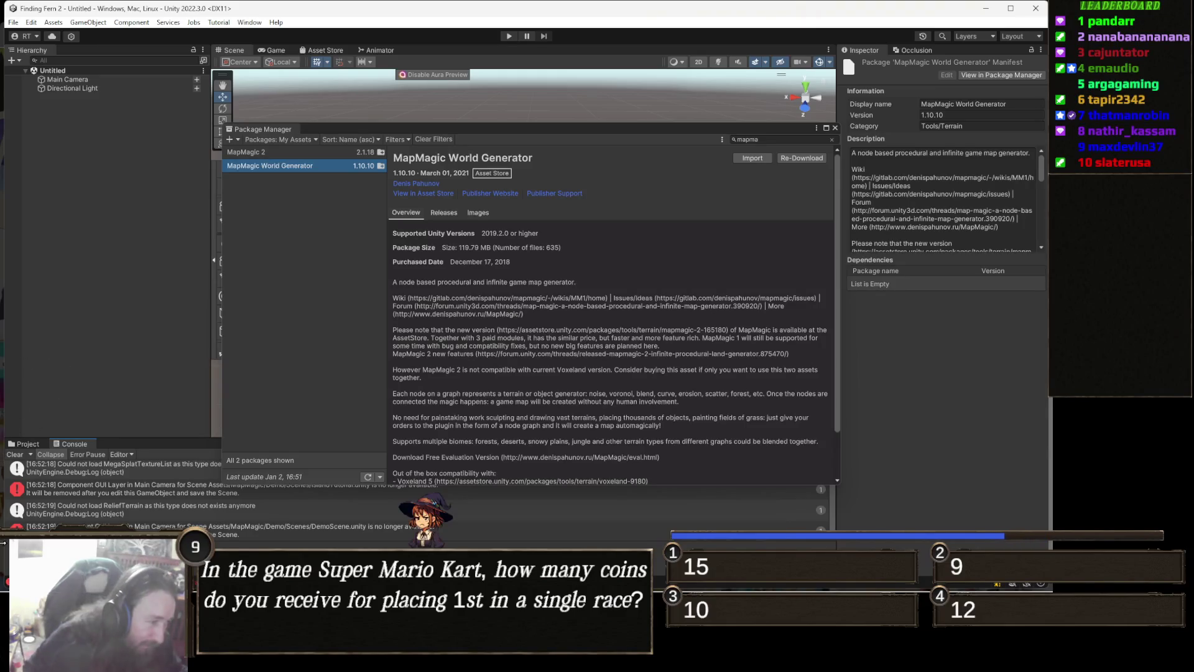
pyautogui.click(14, 455)
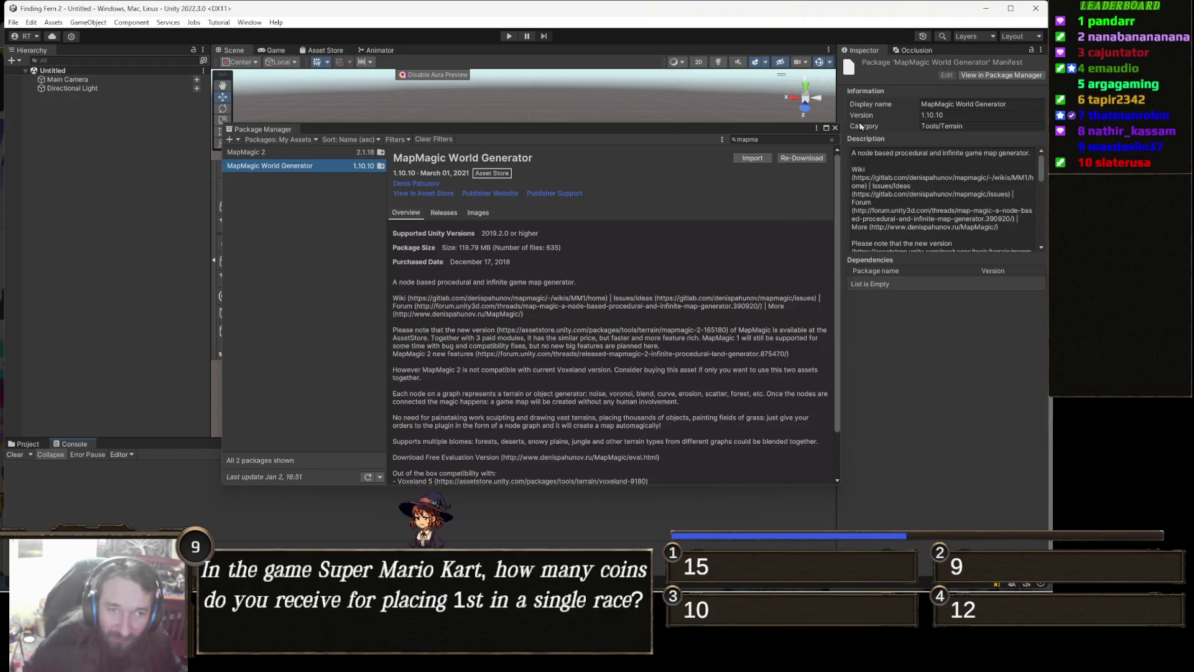
pyautogui.click(834, 128)
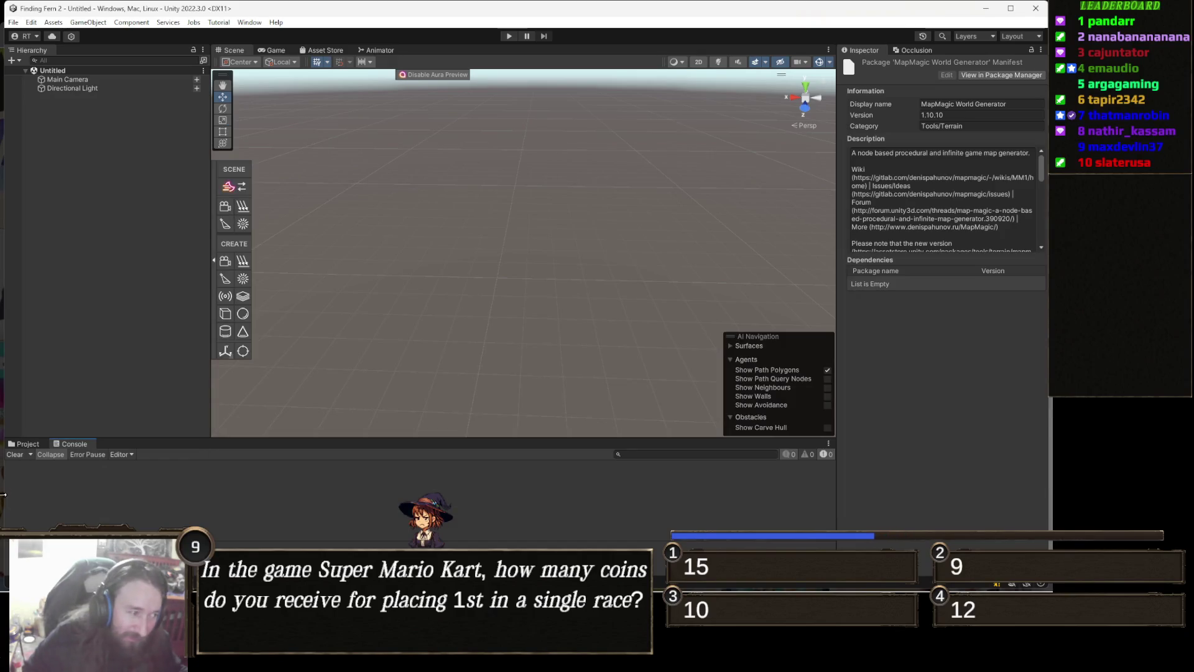
# - Browse to Assets/MapMagic/Demo/Scenes in the Project panel and open DemoScene
pyautogui.click(38, 445)
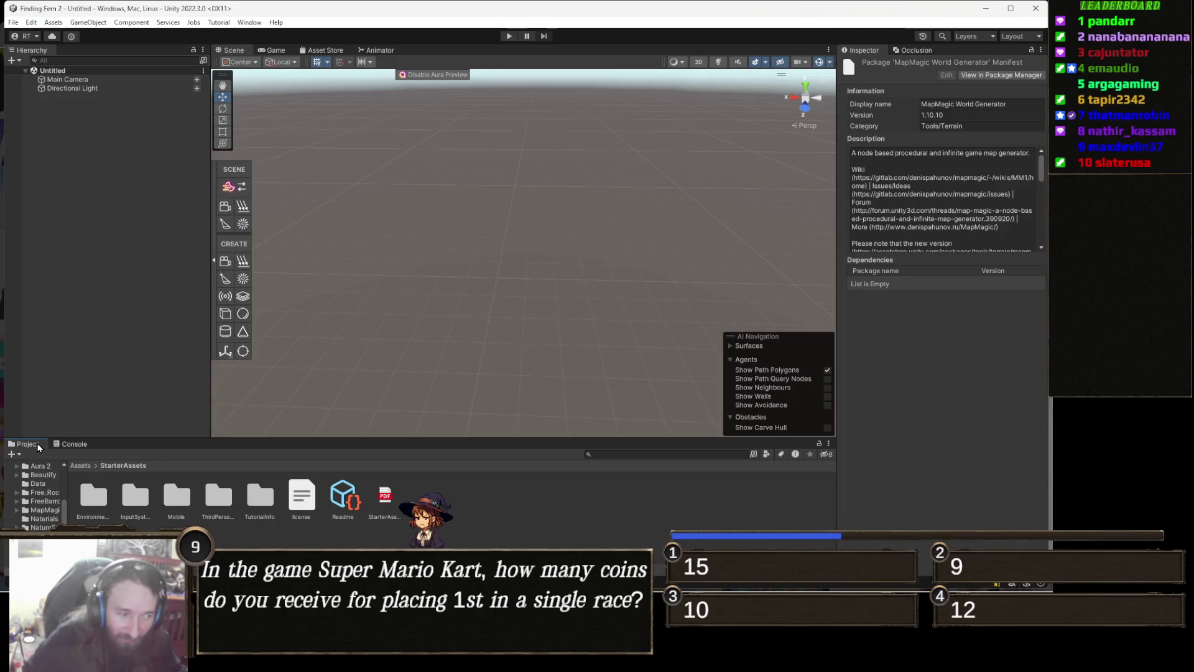
pyautogui.click(80, 465)
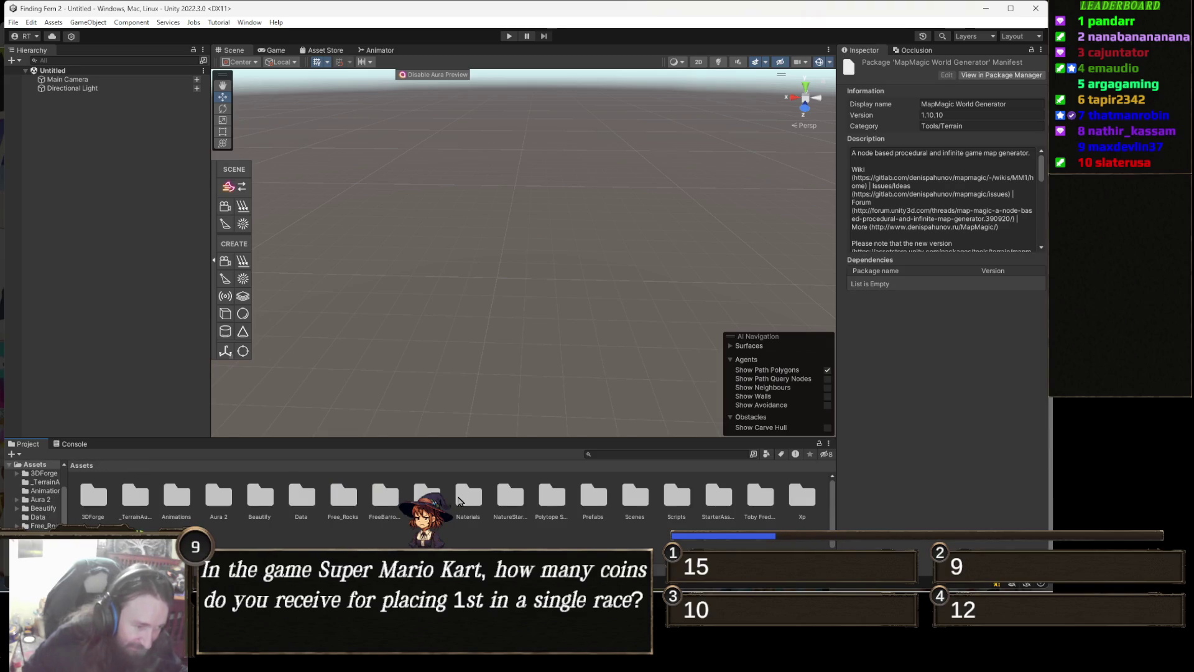
pyautogui.doubleClick(427, 495)
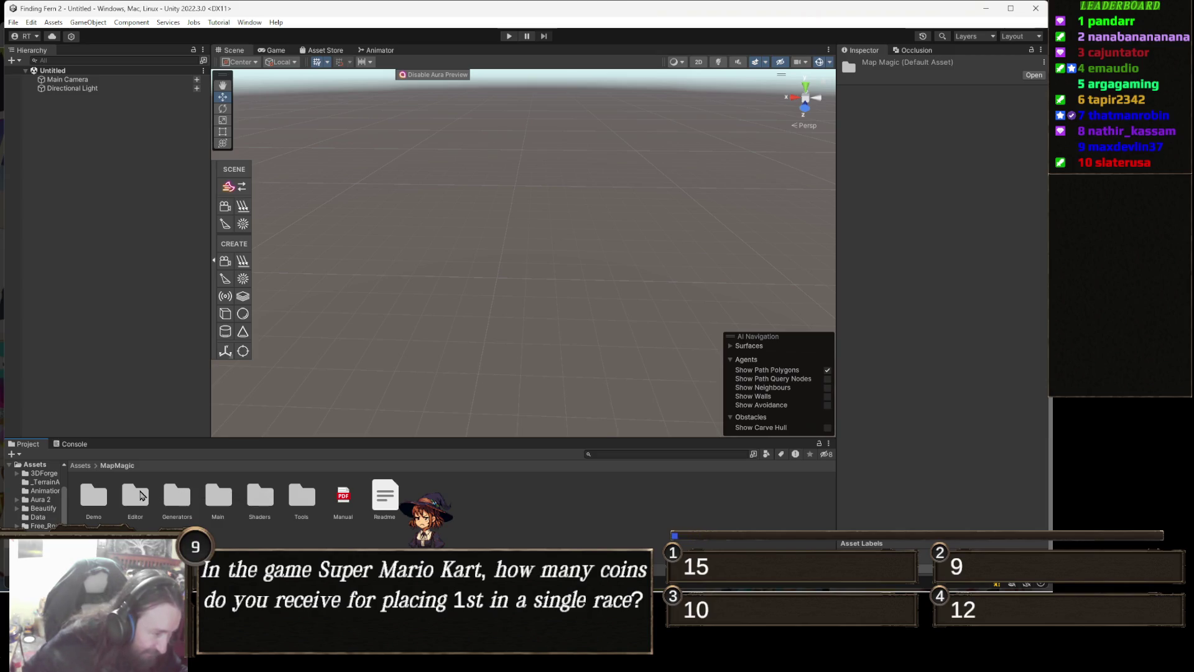
pyautogui.doubleClick(93, 497)
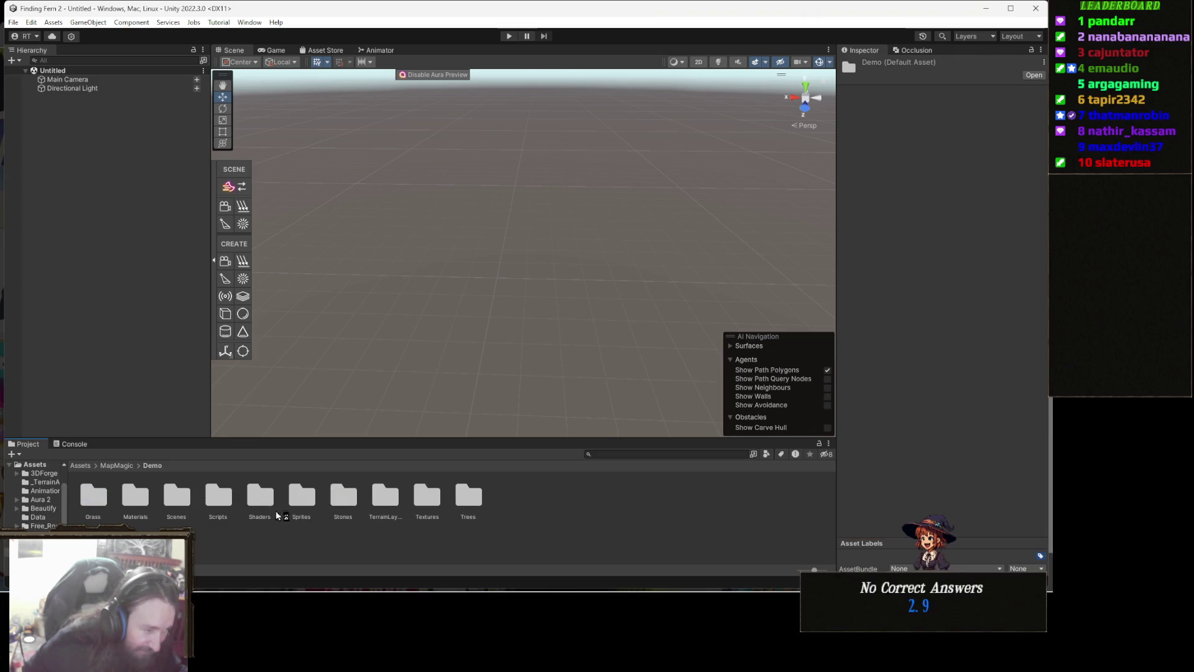
pyautogui.doubleClick(178, 496)
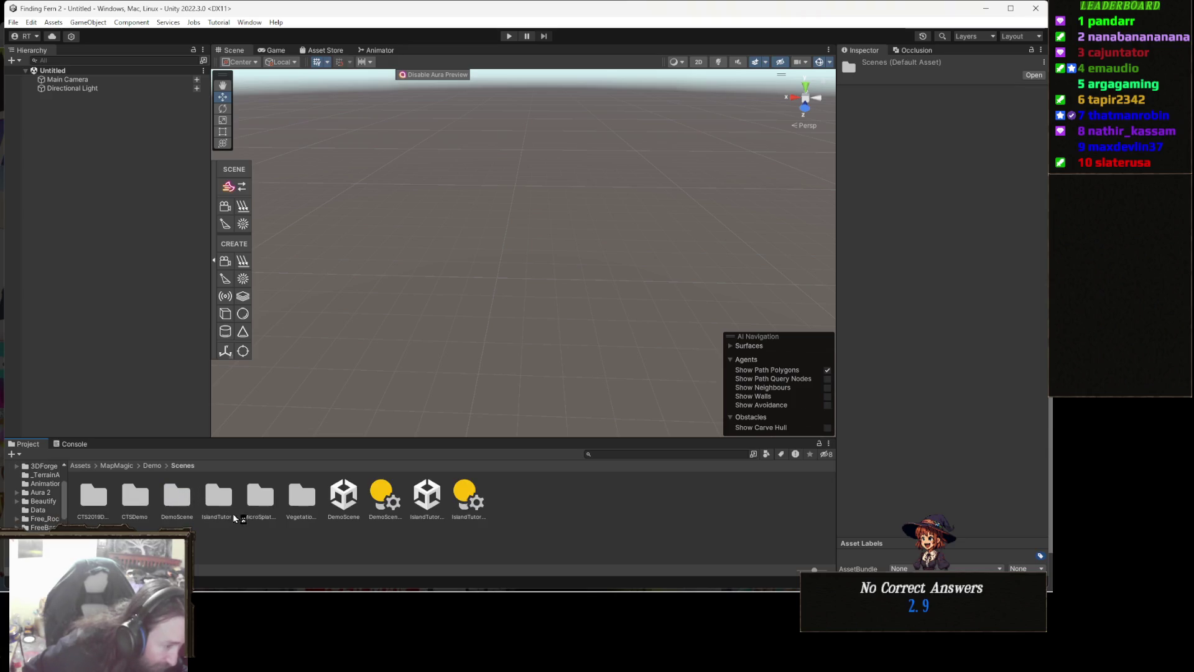
pyautogui.doubleClick(348, 495)
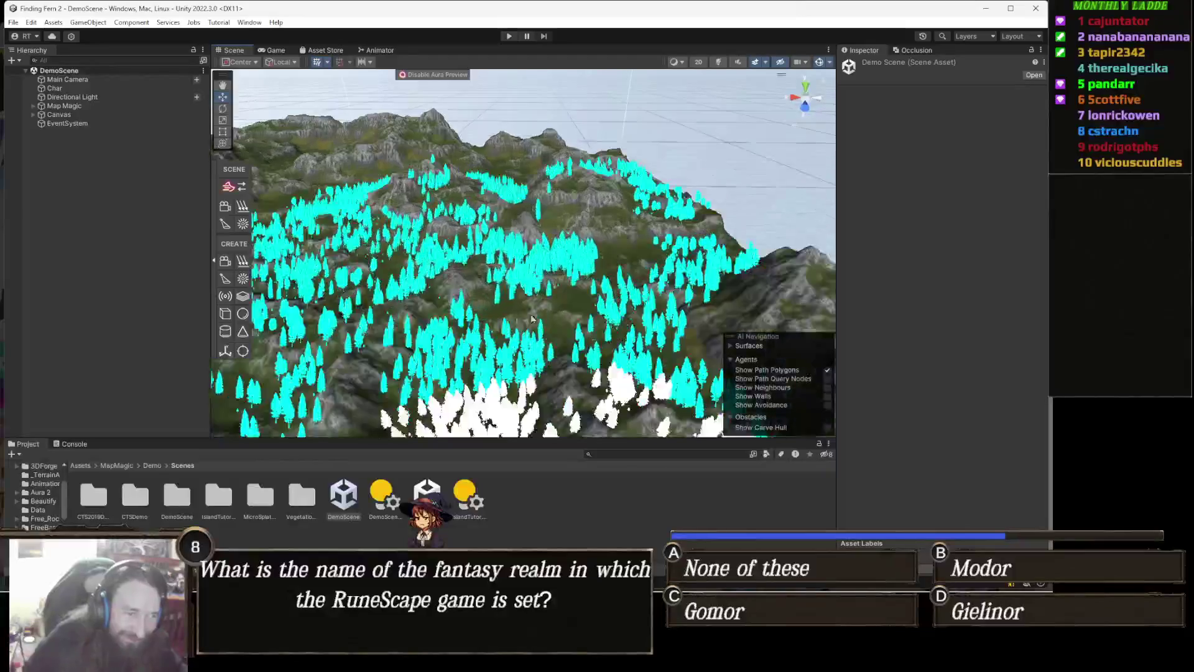
# - Zoom and orbit out to a wide view of the mountains, then select the Map Magic object
pyautogui.scroll(6, 529, 316)
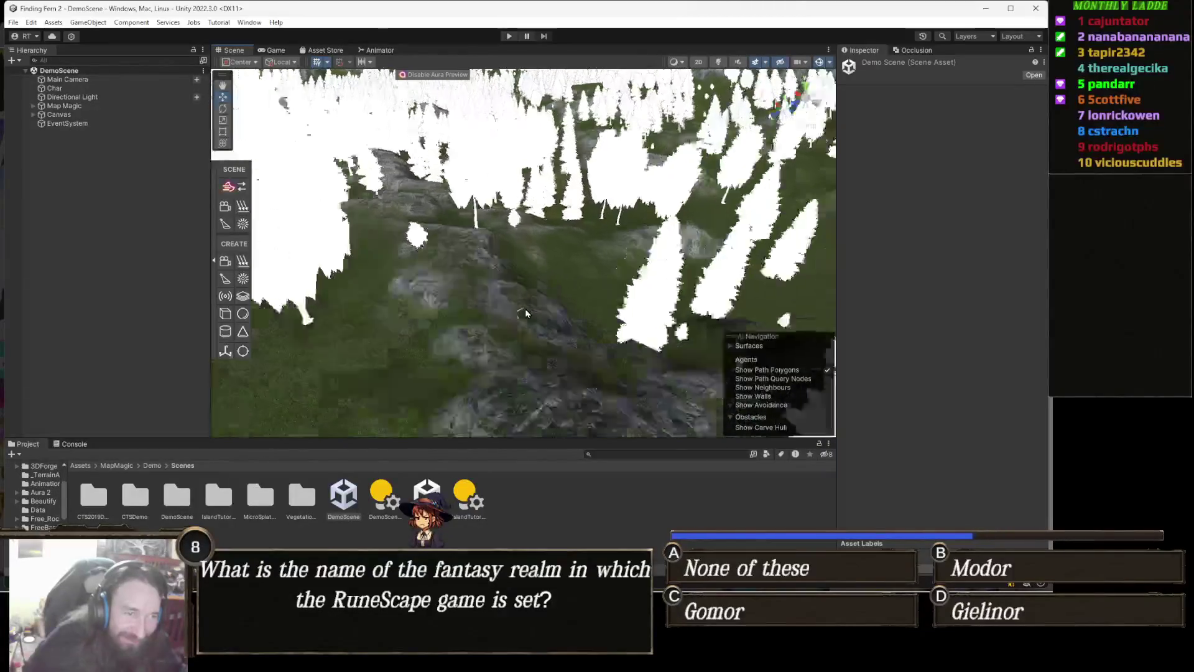
pyautogui.moveTo(526, 313)
pyautogui.mouseDown()
pyautogui.moveTo(580, 210)
pyautogui.moveTo(682, 217)
pyautogui.moveTo(618, 301)
pyautogui.mouseUp()
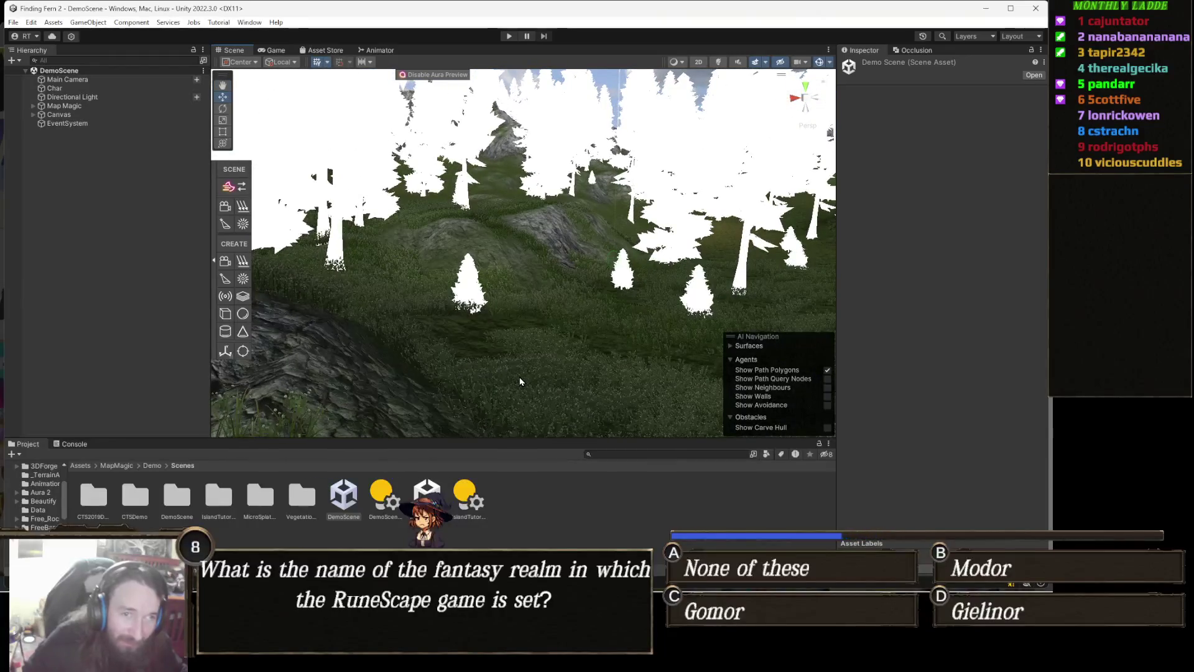
pyautogui.click(520, 381)
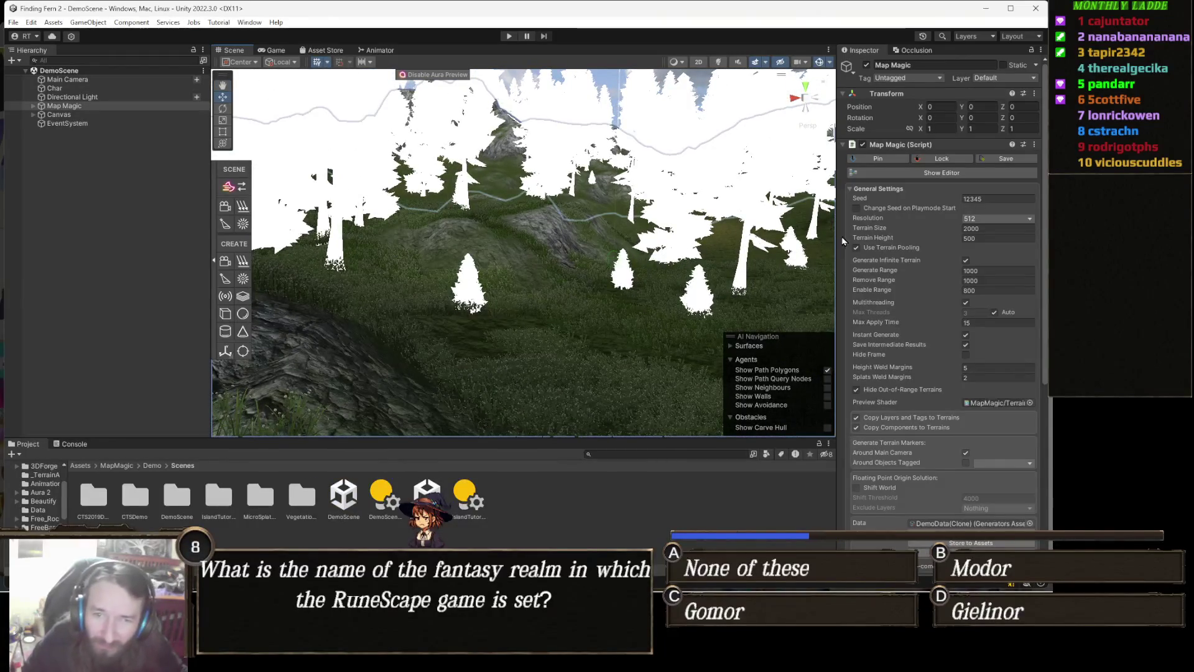
# - Open the Map Magic node graph editor and dock it alongside the scene views
pyautogui.click(944, 174)
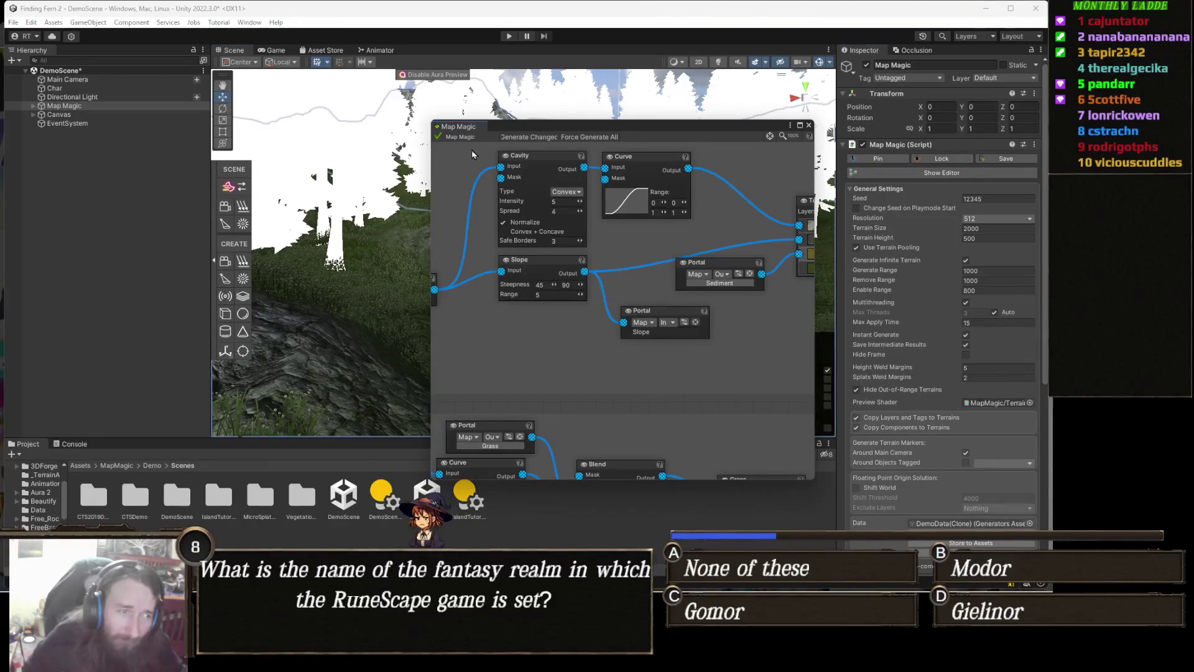
pyautogui.moveTo(460, 129)
pyautogui.mouseDown()
pyautogui.moveTo(566, 51)
pyautogui.moveTo(552, 65)
pyautogui.mouseUp()
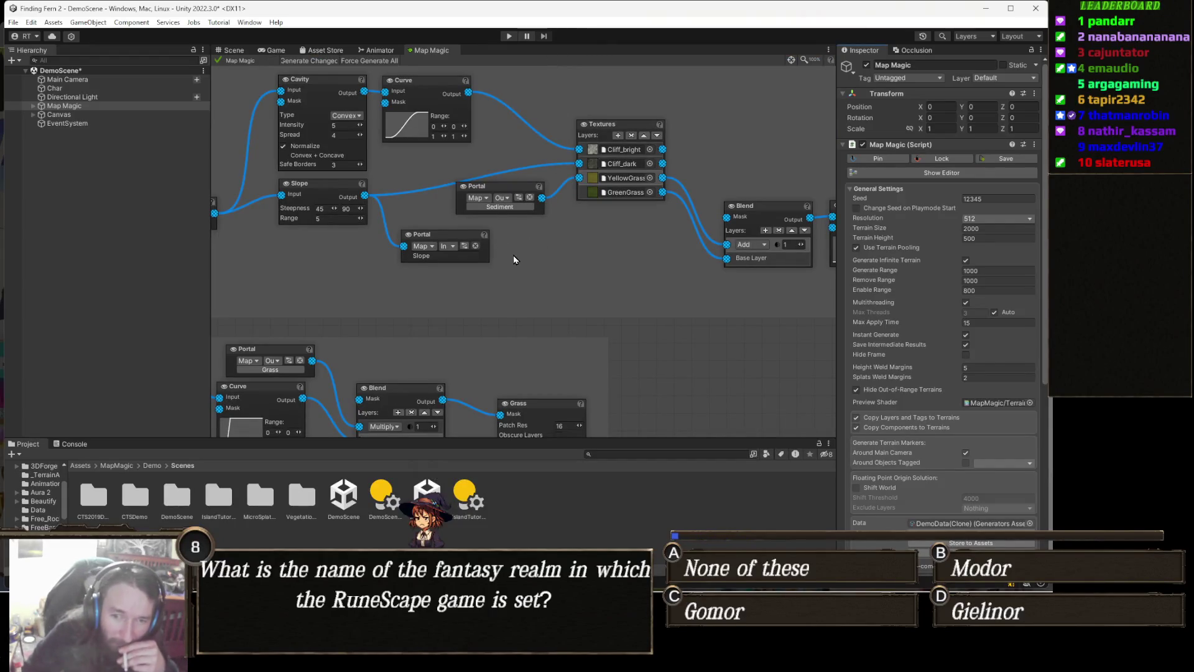
pyautogui.moveTo(570, 271); pyautogui.dragTo(576, 285)
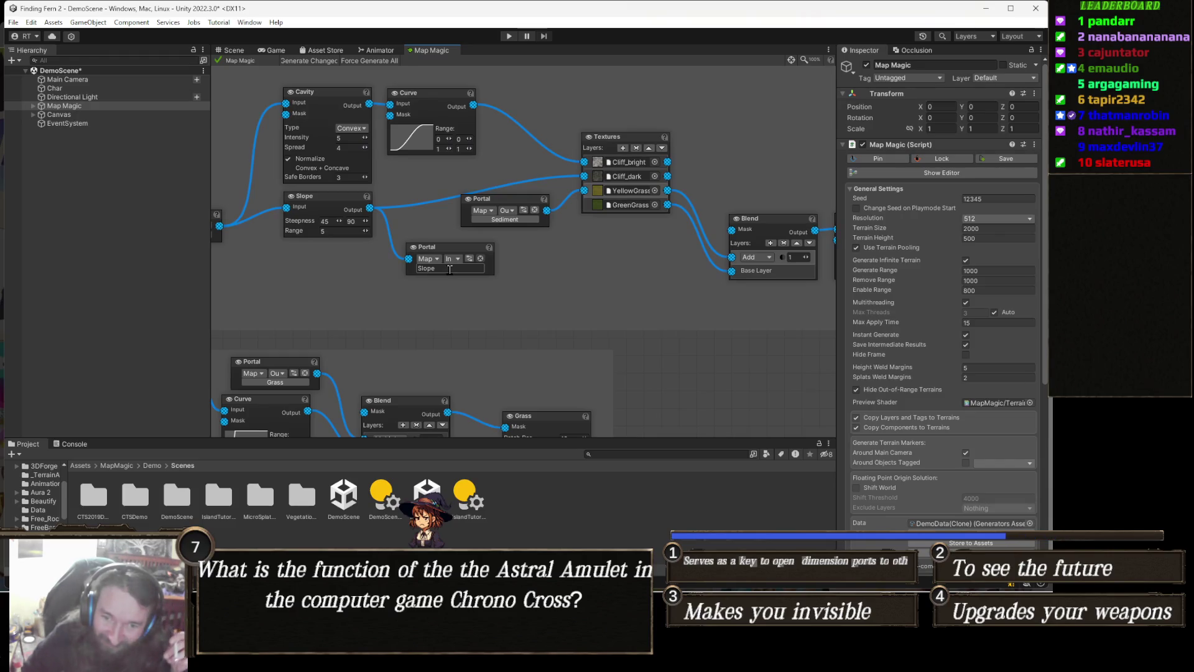
# - Check the Slope portal node, then scroll the graph down to the Trees group with Scatter, Slide, Propagate
pyautogui.click(485, 286)
pyautogui.scroll(1, 550, 289)
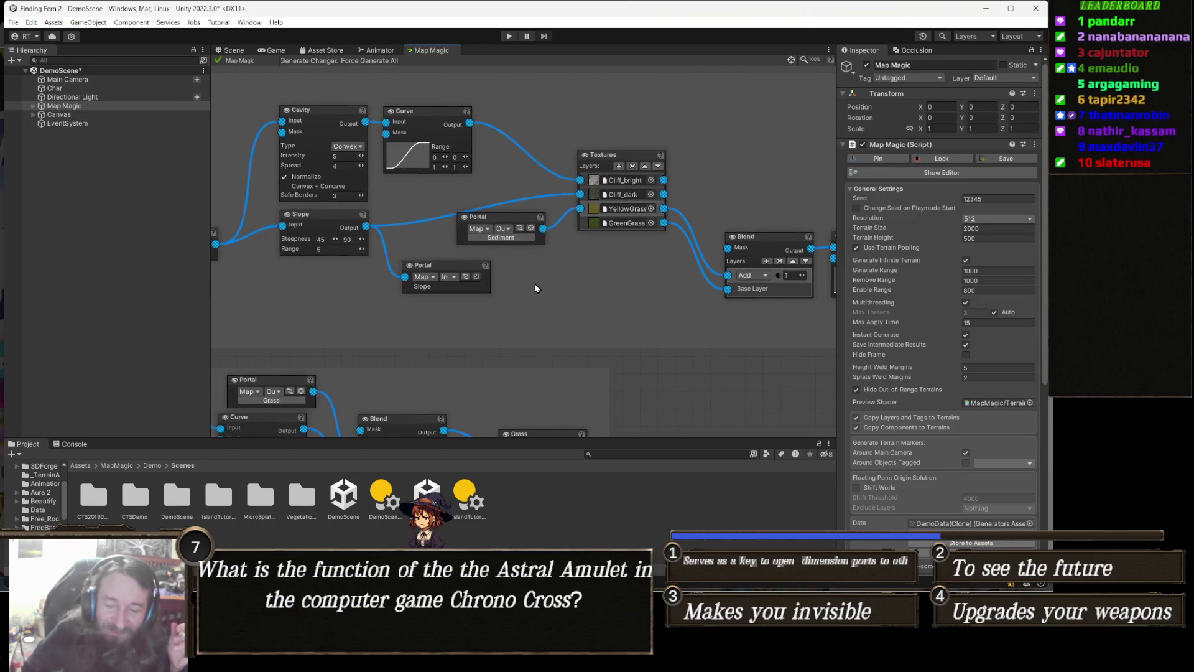
pyautogui.scroll(1, 516, 286)
pyautogui.scroll(1, 498, 289)
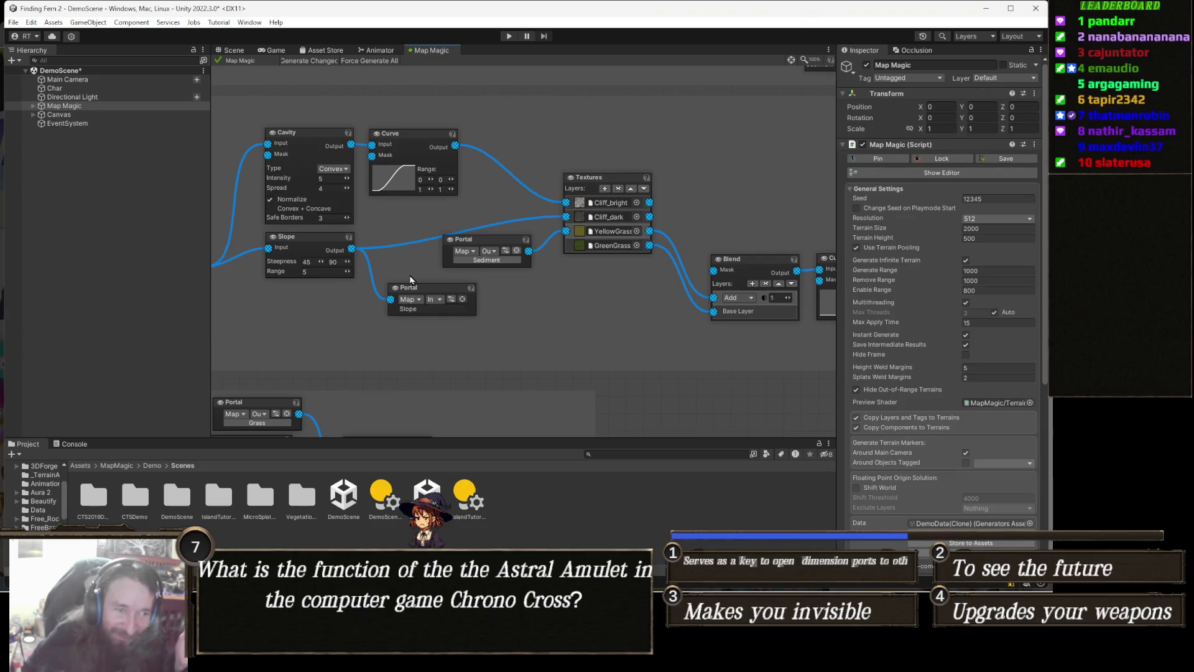
pyautogui.scroll(-3, 711, 294)
pyautogui.scroll(3, 445, 218)
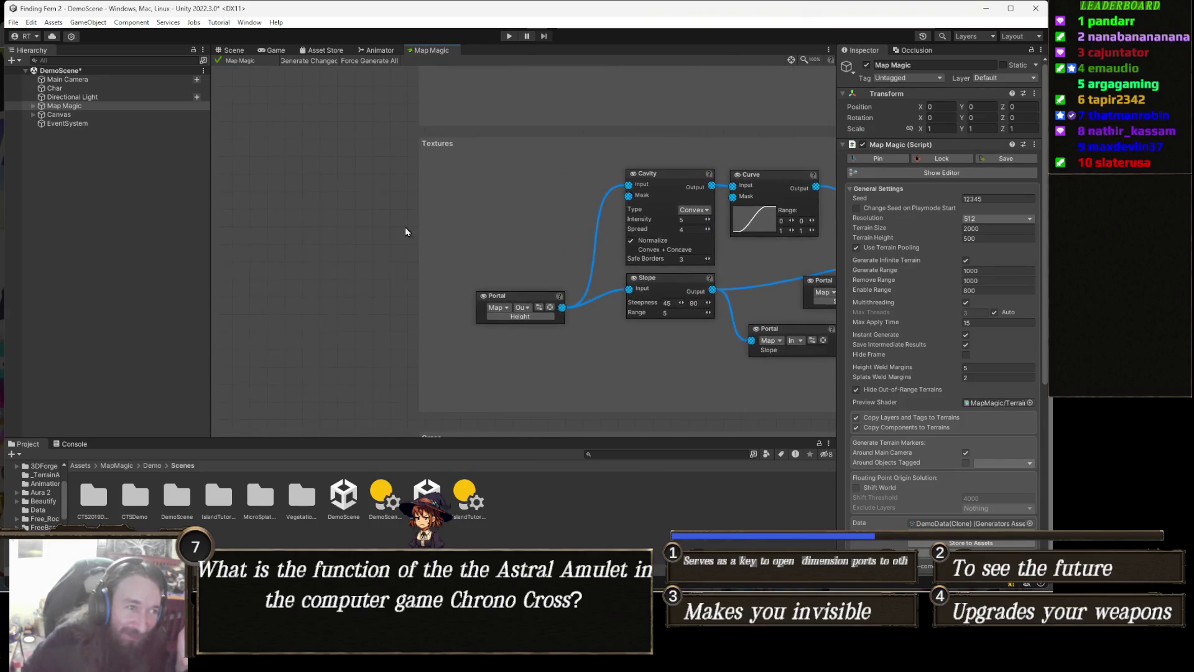
pyautogui.scroll(4, 423, 261)
pyautogui.scroll(-10, 429, 348)
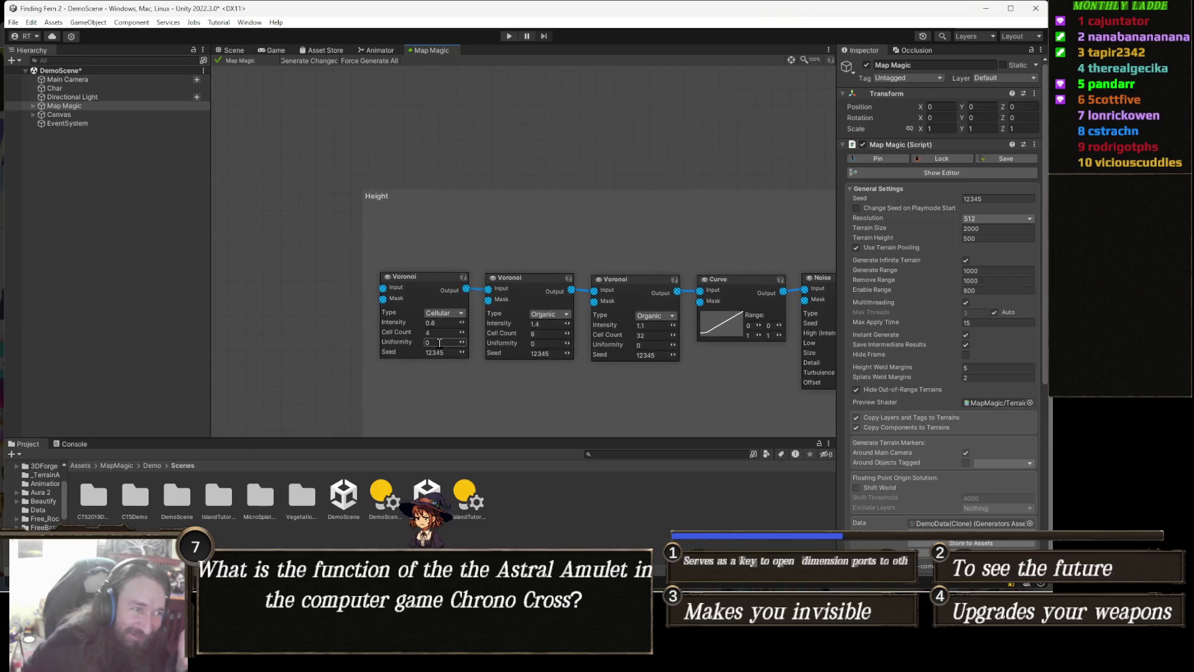
pyautogui.scroll(-2, 504, 286)
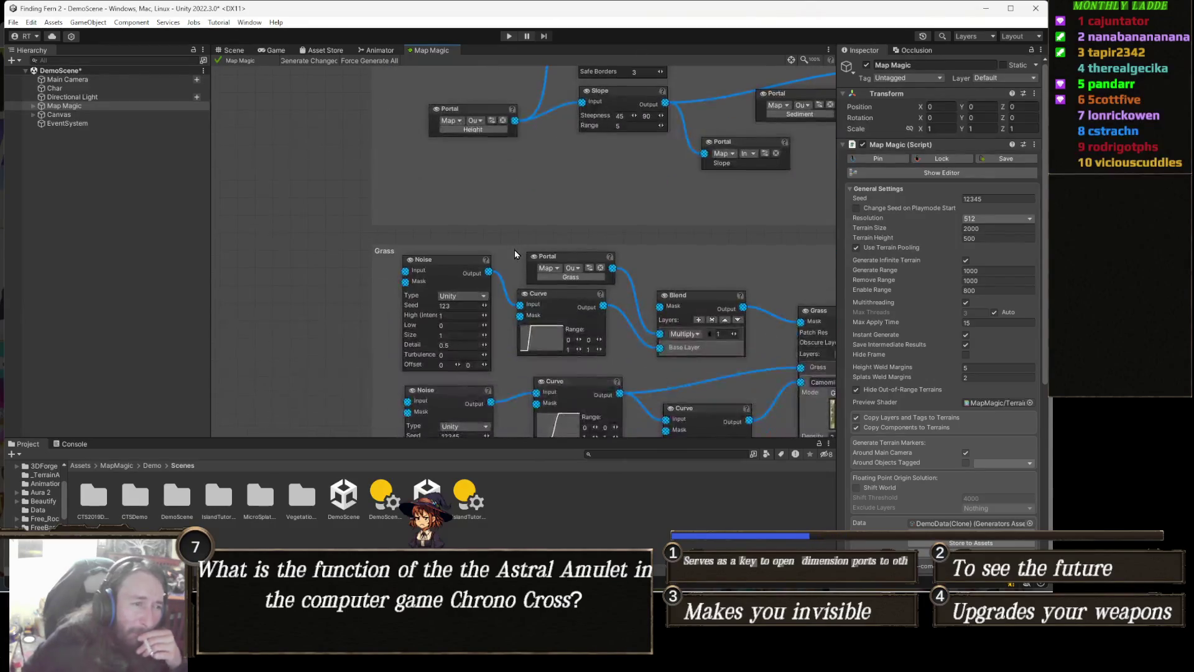
pyautogui.scroll(-2, 512, 257)
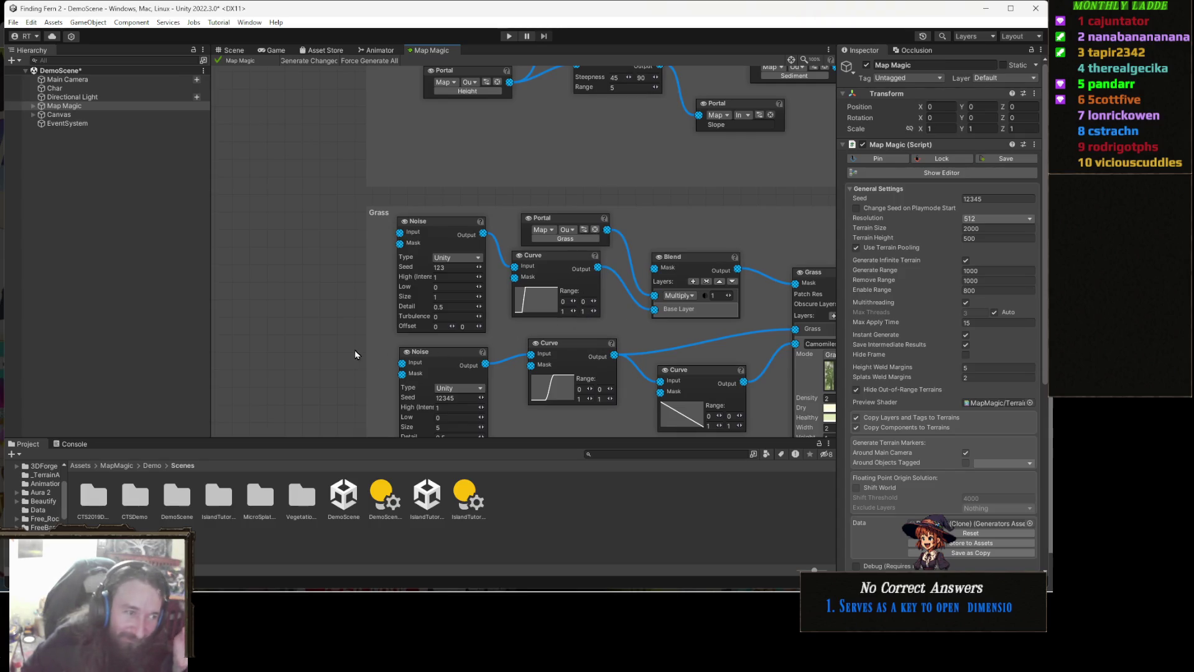
pyautogui.scroll(-6, 521, 290)
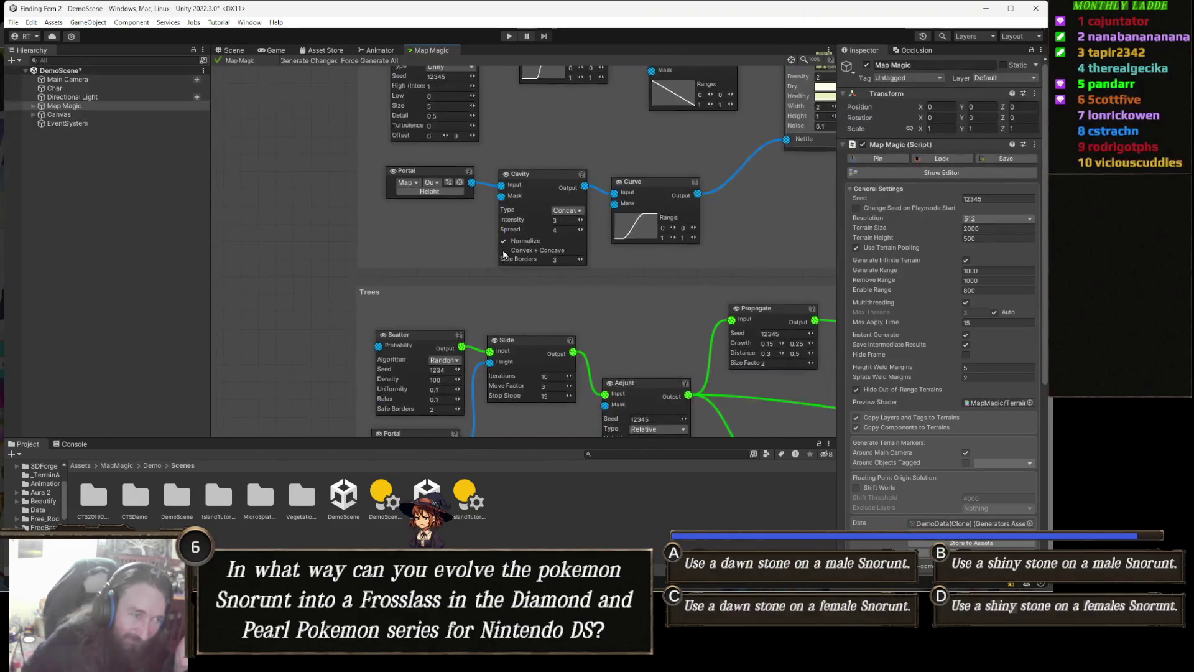
pyautogui.scroll(-6, 516, 289)
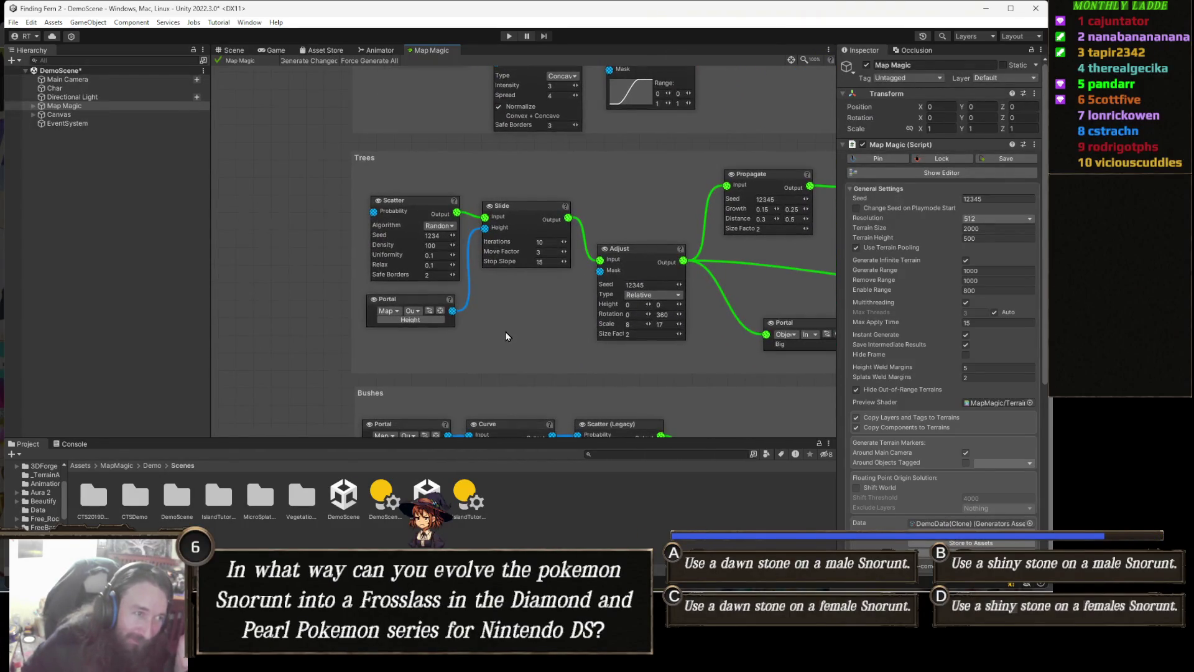
# - Pan the graph across the Objects output and Stones portal nodes, back to Adjust, Slide and Scatter
pyautogui.moveTo(559, 341); pyautogui.dragTo(533, 334)
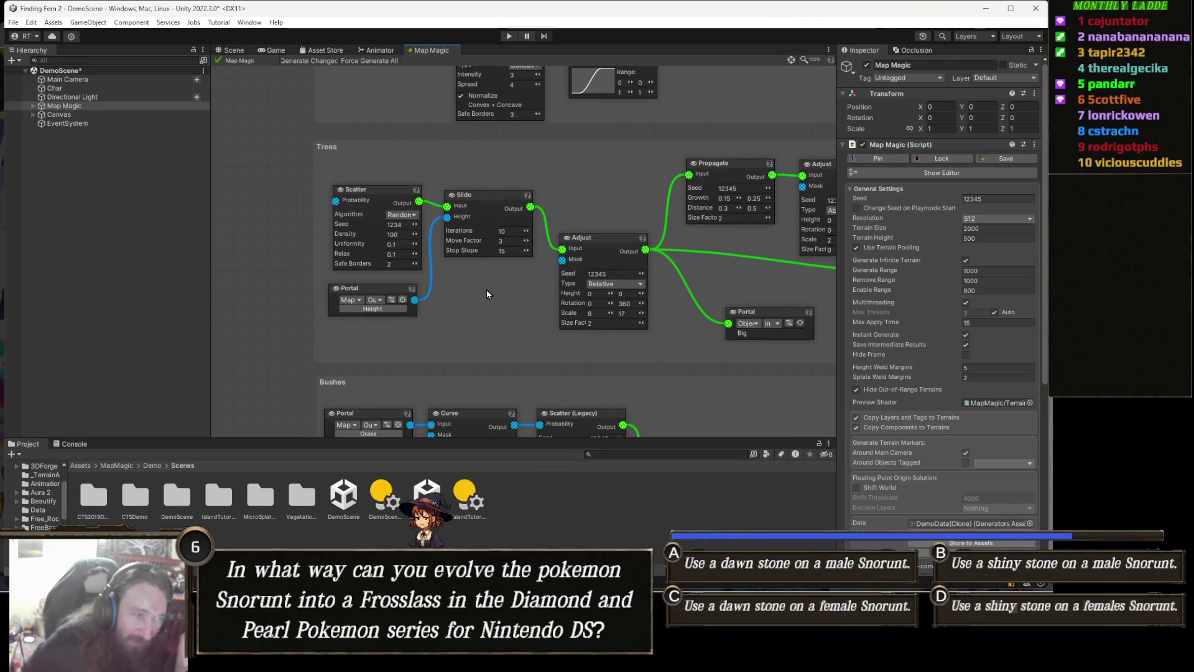
pyautogui.moveTo(540, 292); pyautogui.dragTo(436, 308)
pyautogui.moveTo(556, 316)
pyautogui.mouseDown()
pyautogui.moveTo(389, 318)
pyautogui.moveTo(426, 322)
pyautogui.moveTo(405, 320)
pyautogui.mouseUp()
pyautogui.moveTo(510, 339); pyautogui.dragTo(390, 328)
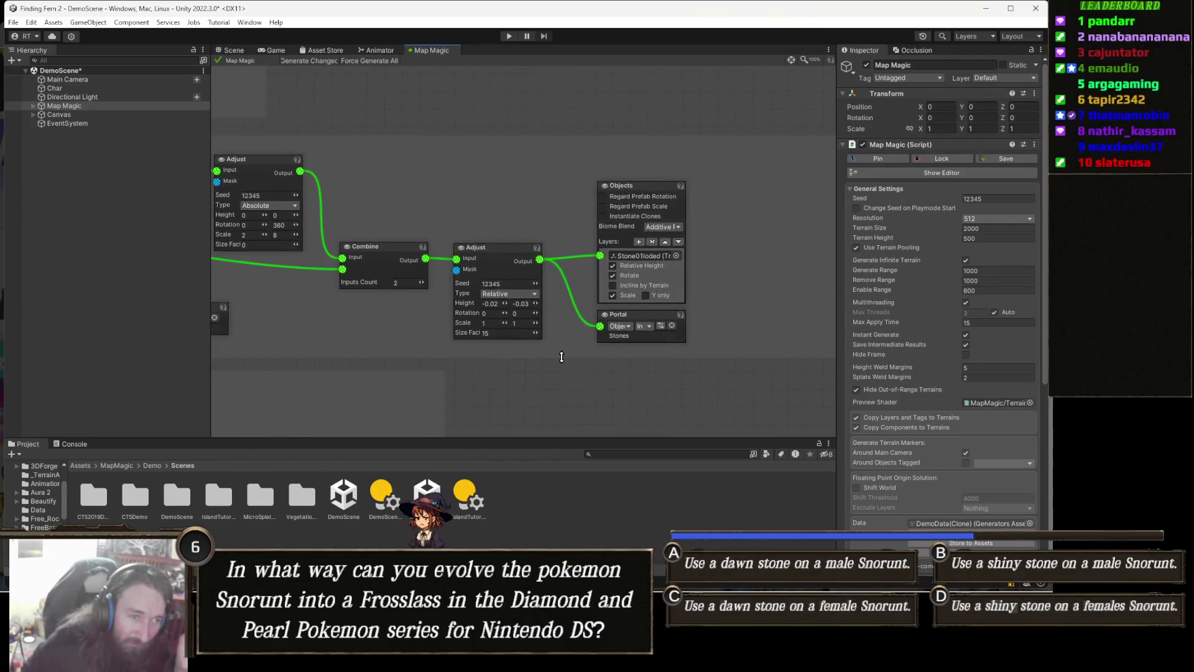
pyautogui.moveTo(583, 288); pyautogui.dragTo(507, 281)
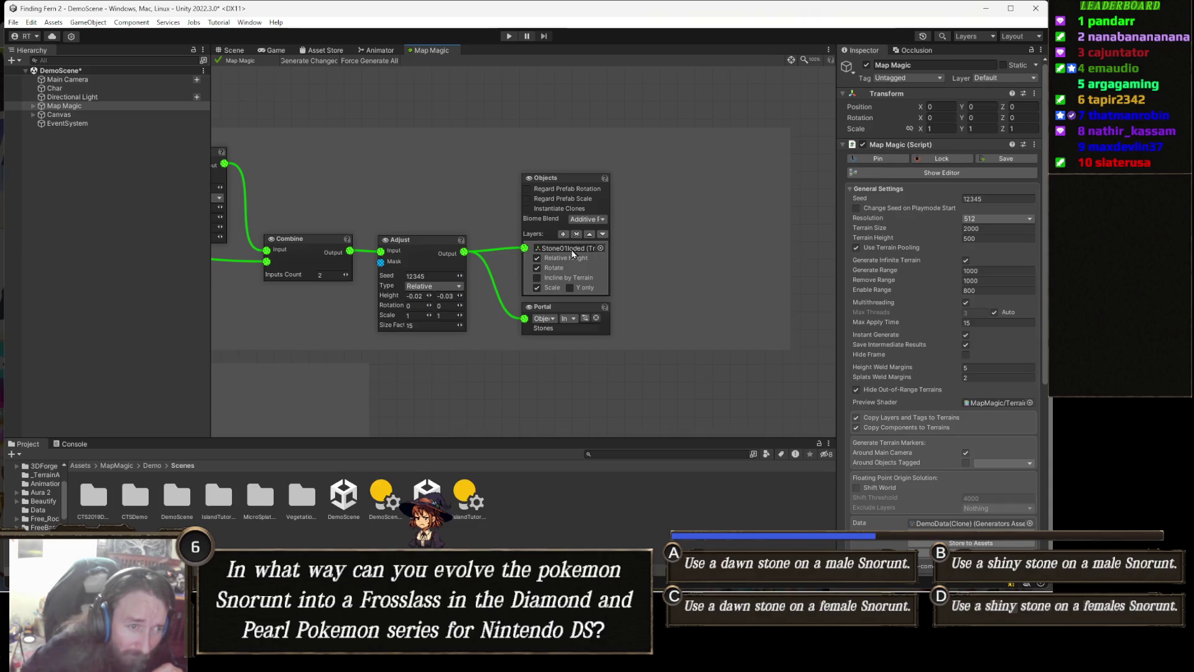
pyautogui.moveTo(364, 352)
pyautogui.mouseDown()
pyautogui.moveTo(523, 367)
pyautogui.moveTo(529, 350)
pyautogui.moveTo(637, 321)
pyautogui.mouseUp()
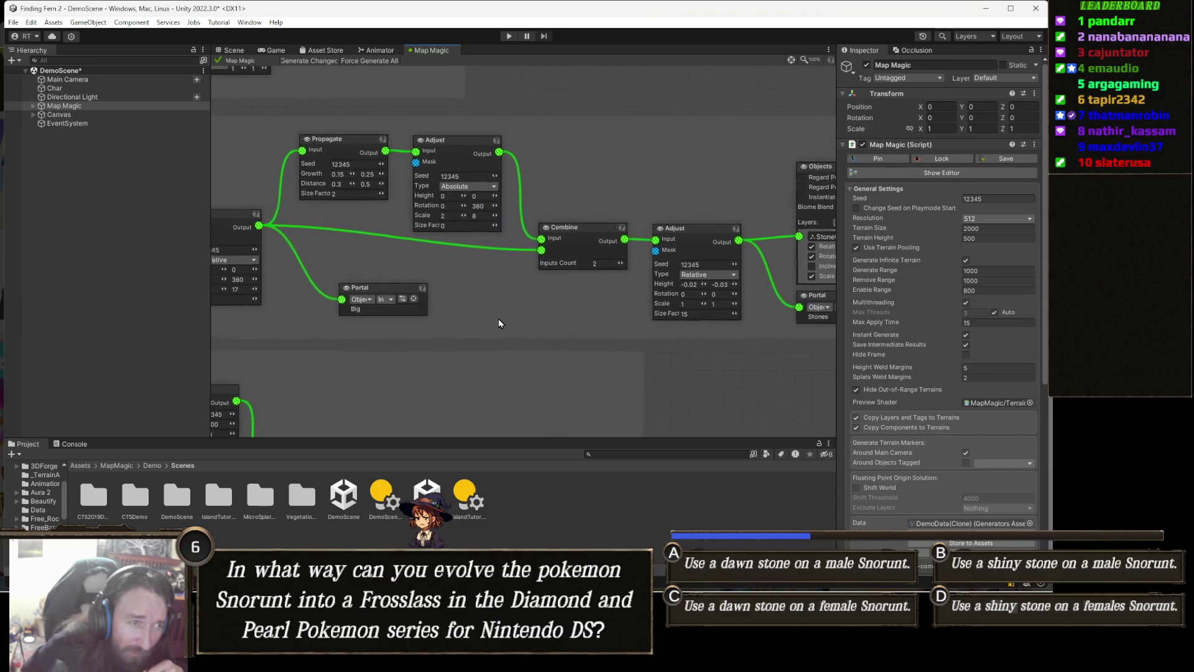
pyautogui.moveTo(467, 317); pyautogui.dragTo(567, 332)
pyautogui.moveTo(401, 286)
pyautogui.mouseDown()
pyautogui.moveTo(558, 327)
pyautogui.moveTo(581, 318)
pyautogui.mouseUp()
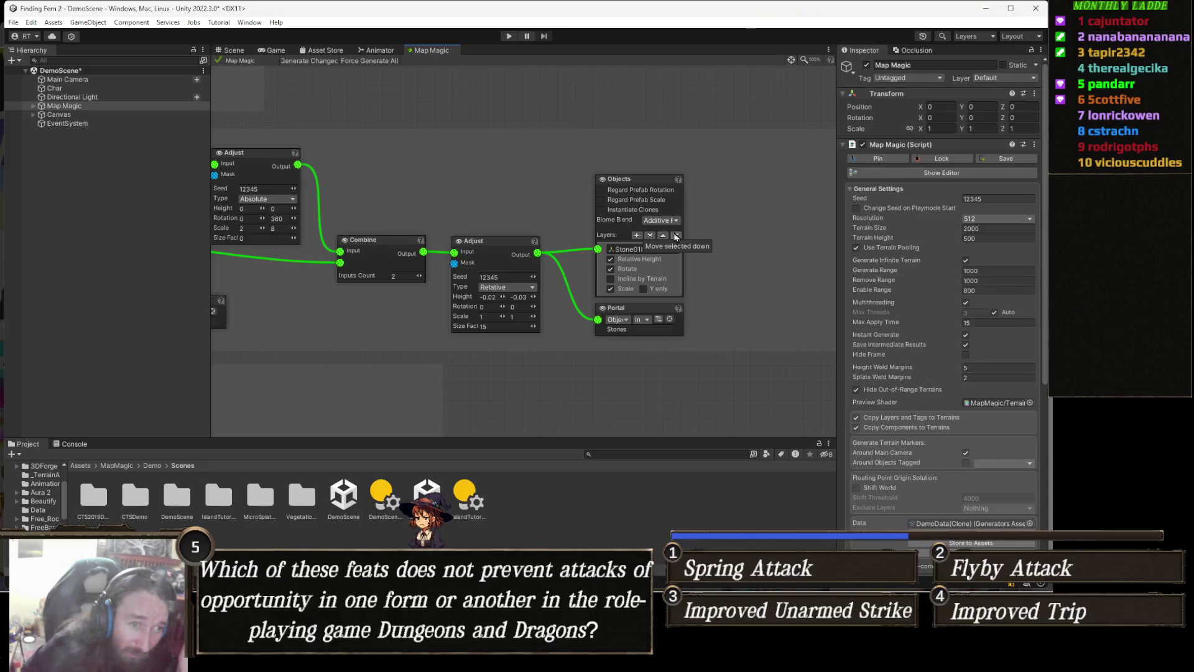
# - Move the stone layer down the Objects list and ping its Stone01lodded prefab in the Stones folder
pyautogui.click(676, 236)
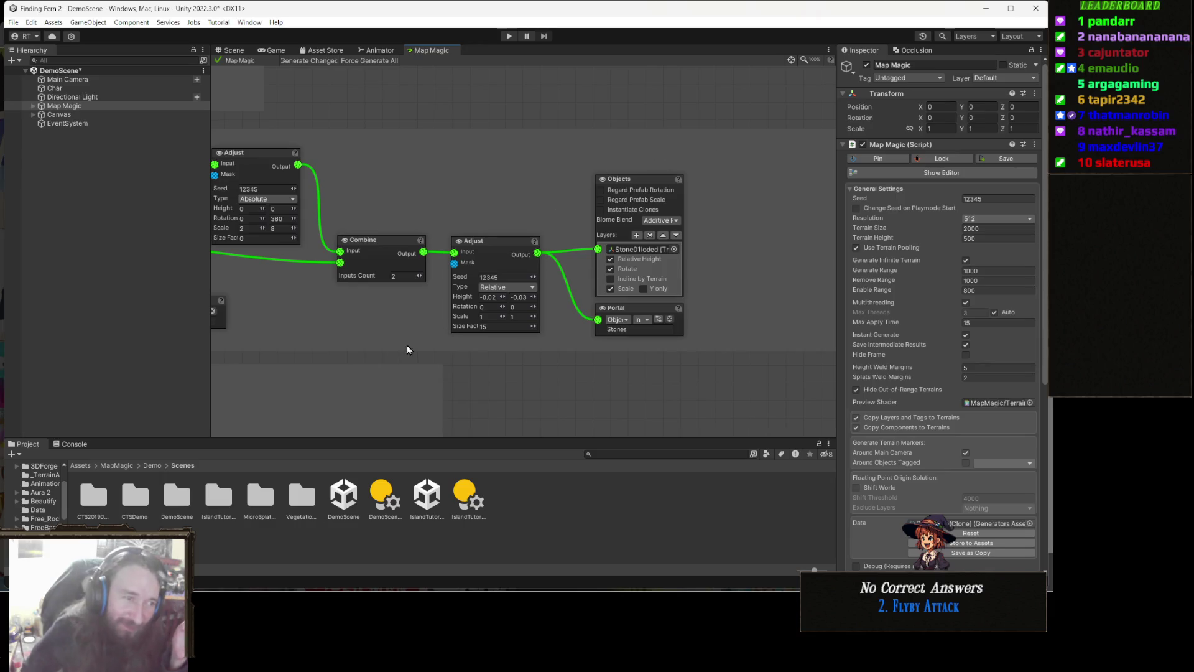
pyautogui.moveTo(428, 335); pyautogui.dragTo(477, 315)
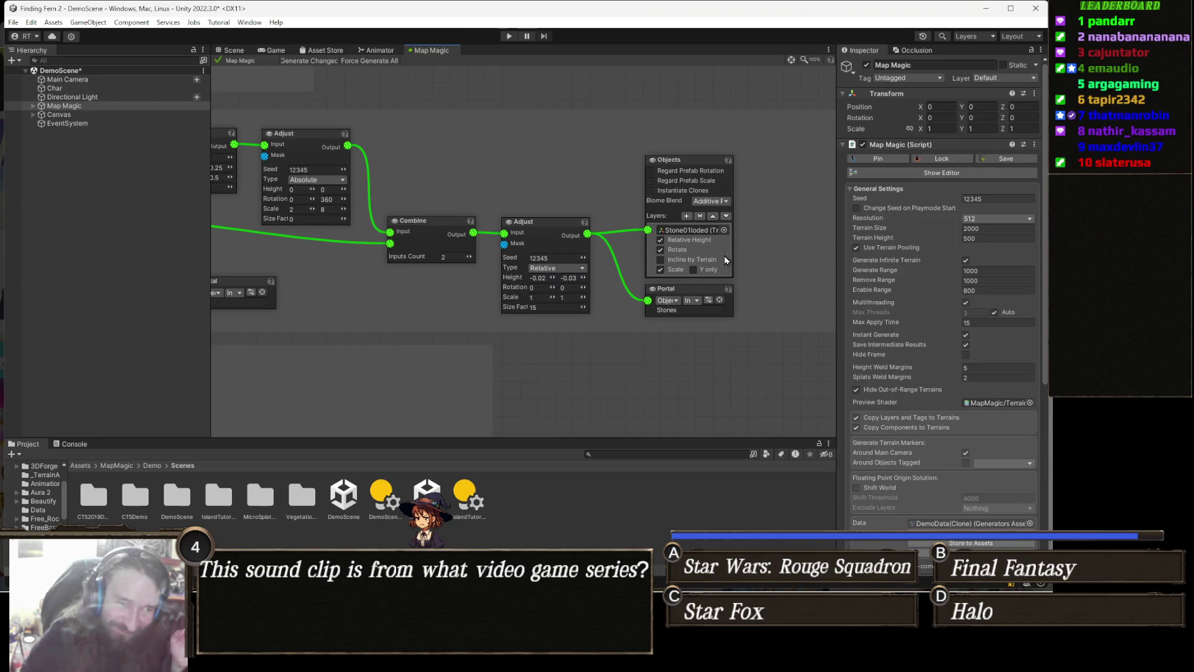
pyautogui.click(699, 230)
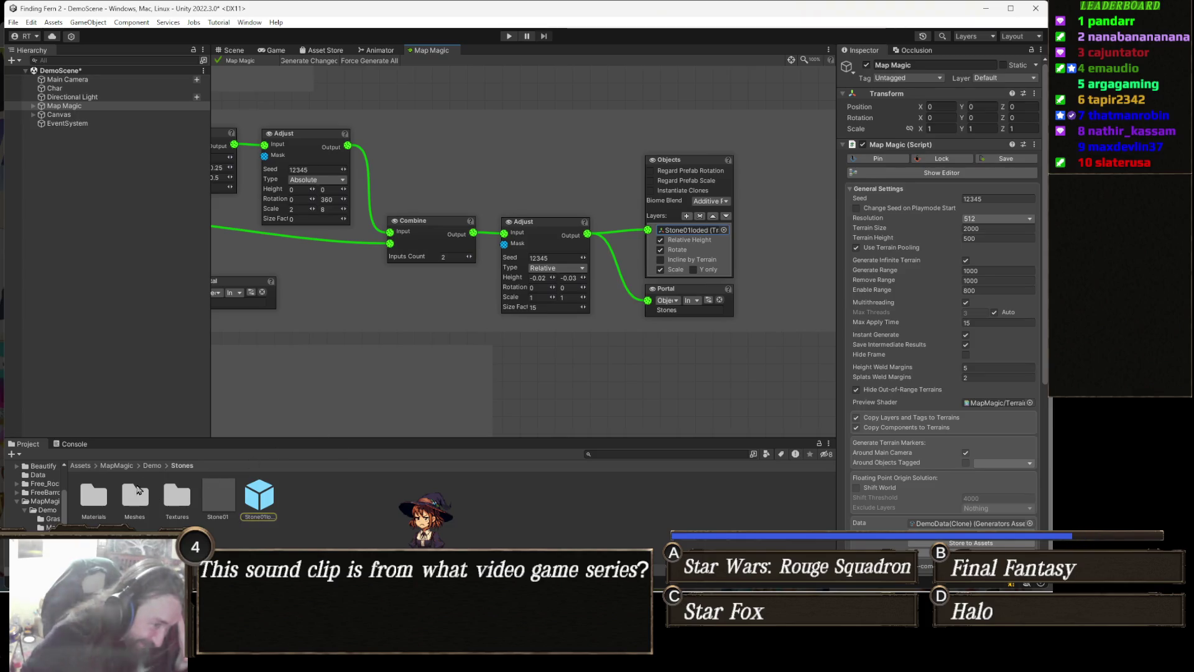
# - Navigate from Demo to Trees/Pine/Prefabs and open PineBig1 in Prefab Mode
pyautogui.click(154, 466)
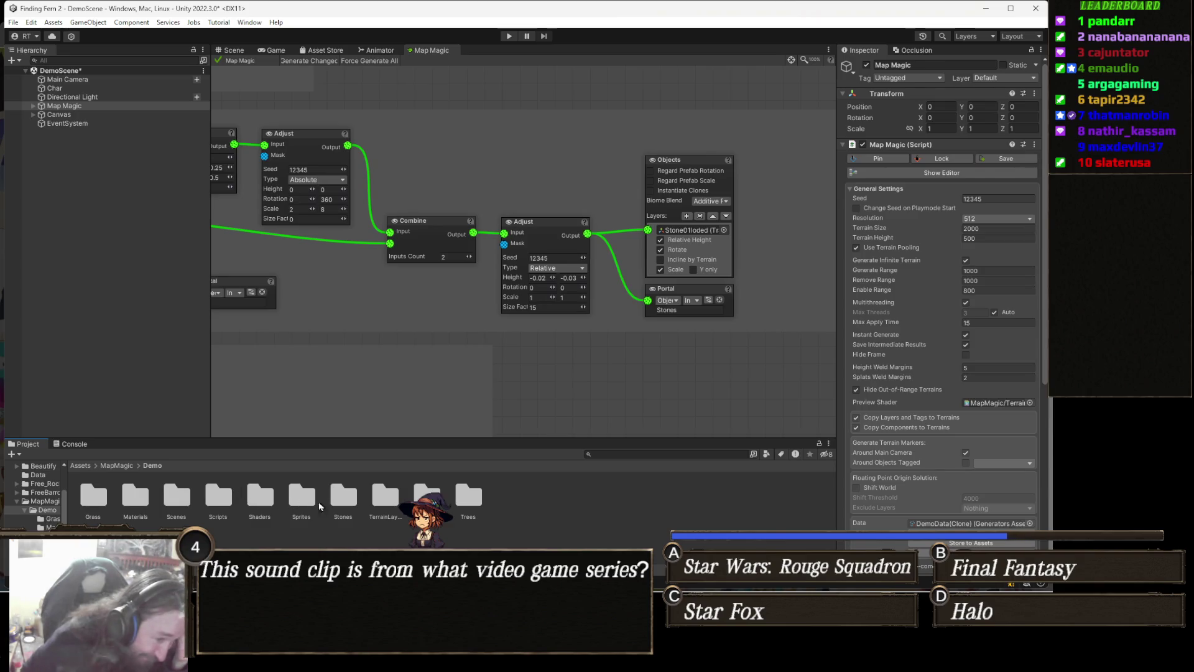
pyautogui.doubleClick(465, 494)
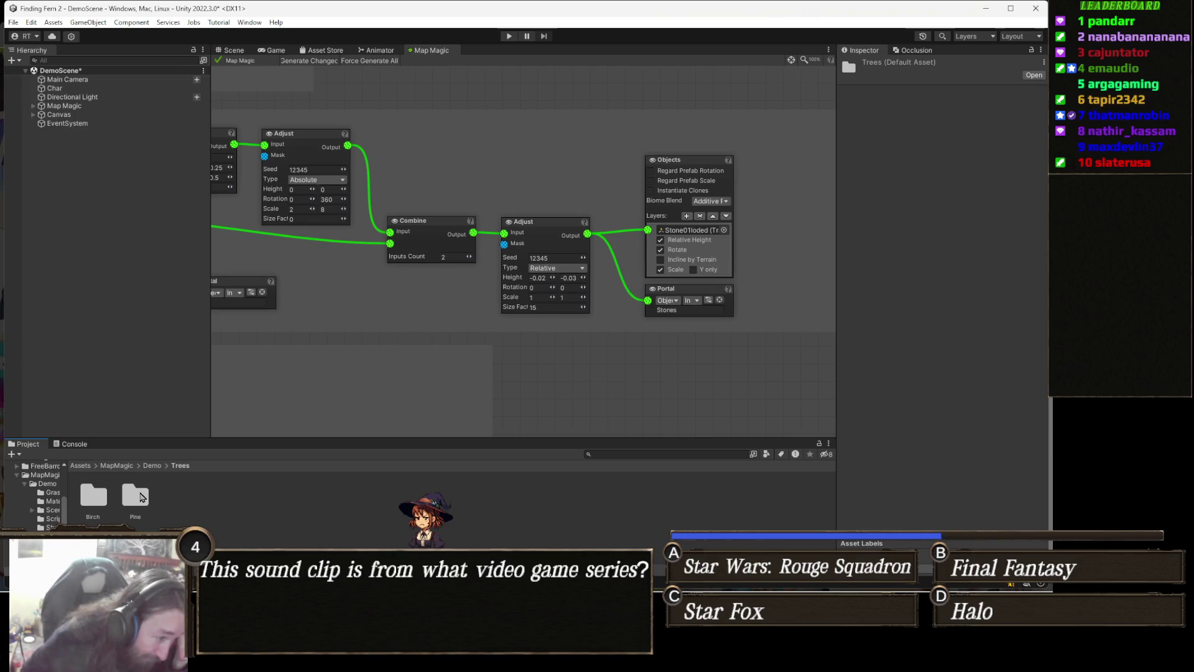
pyautogui.doubleClick(138, 496)
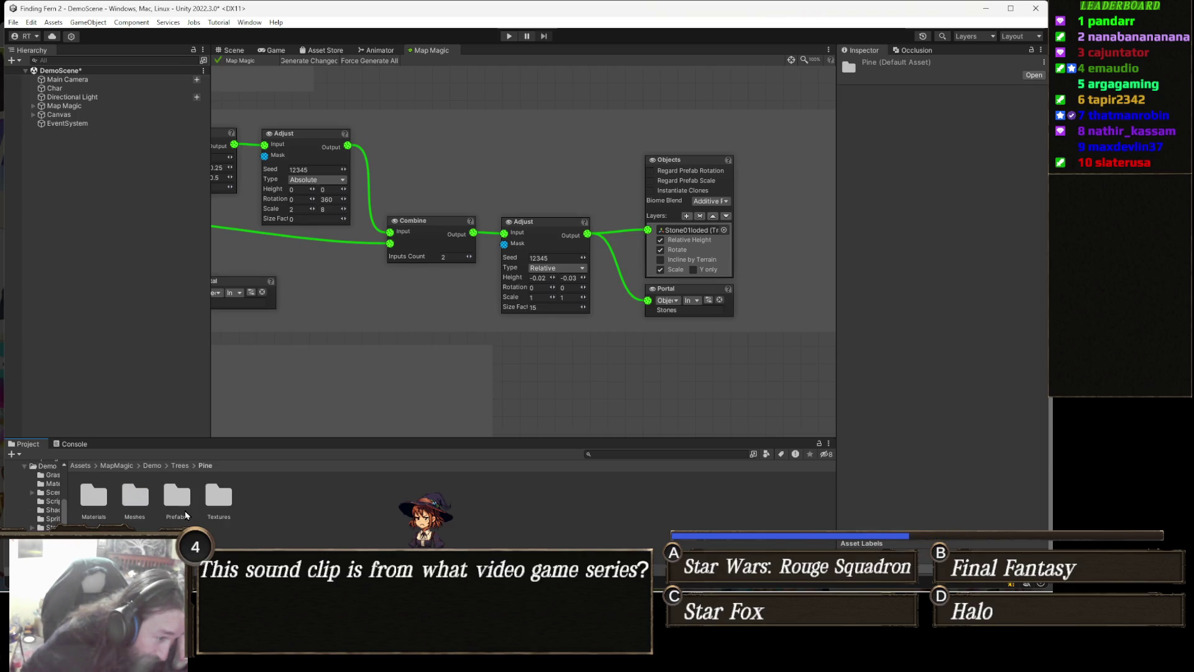
pyautogui.doubleClick(177, 496)
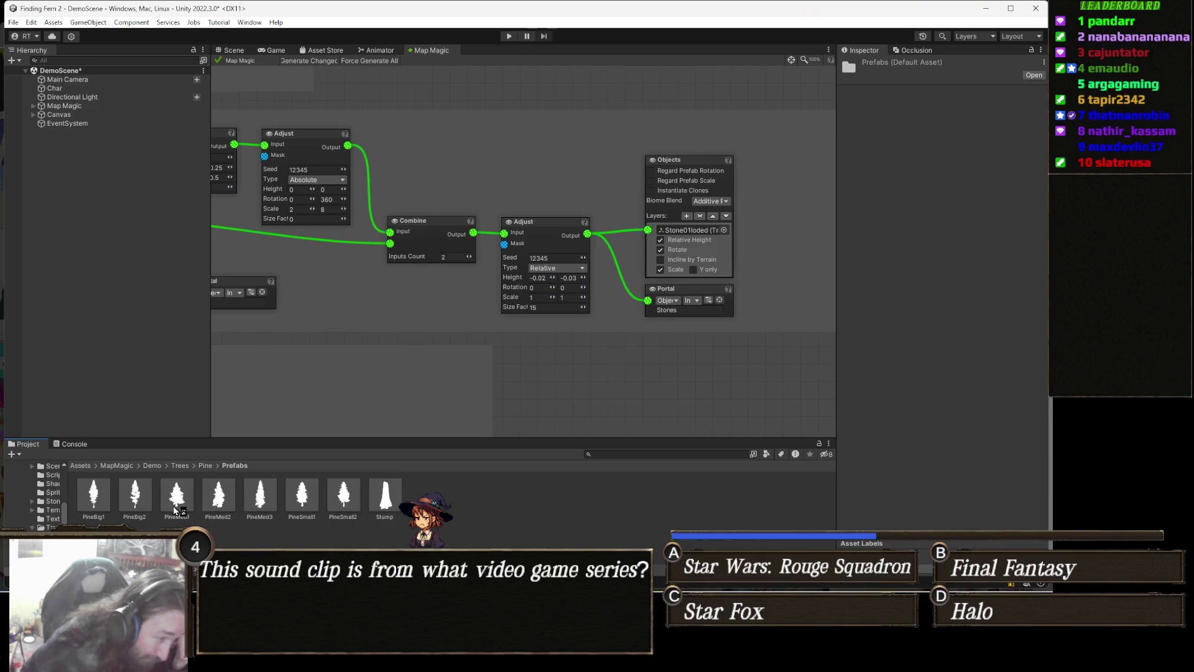
pyautogui.doubleClick(93, 495)
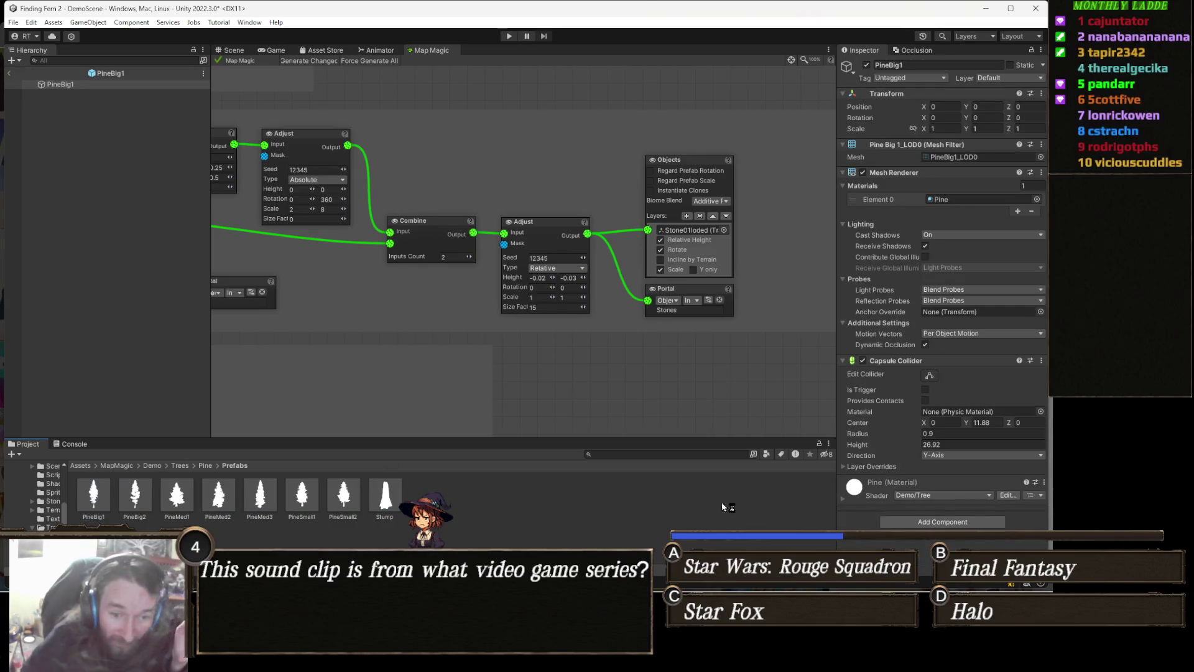
# - Expand the Pine material in the Inspector and scroll through its Demo/Tree shader properties
pyautogui.click(889, 490)
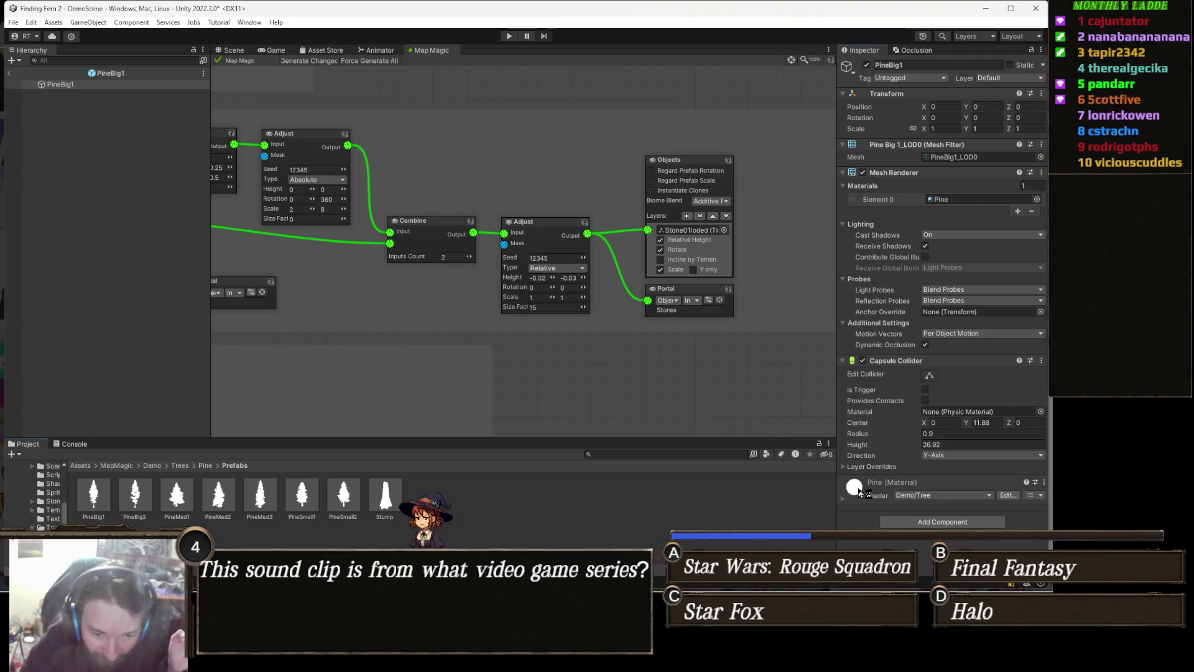
pyautogui.scroll(-5, 935, 489)
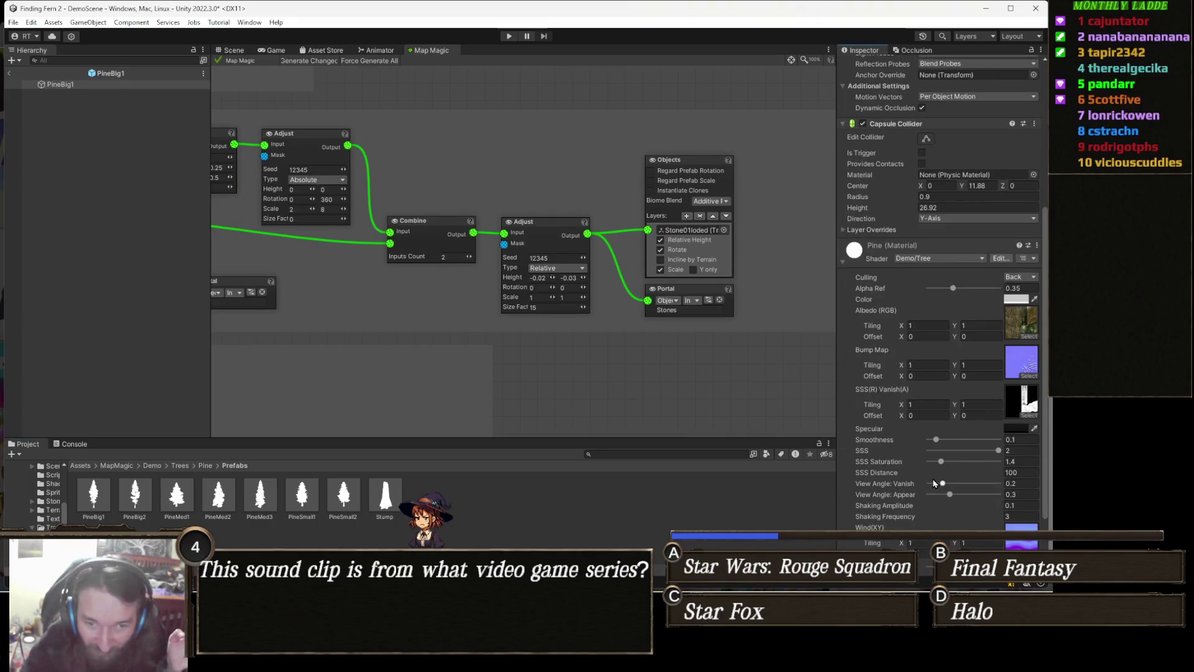
pyautogui.scroll(-3, 936, 452)
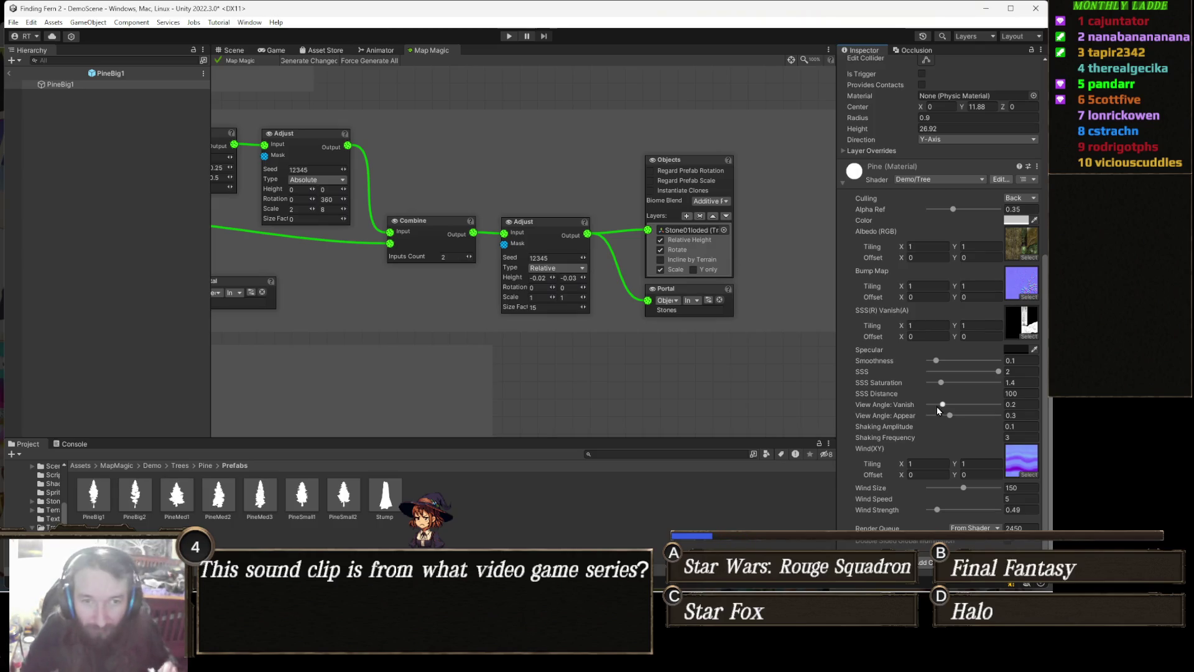
pyautogui.scroll(10, 921, 346)
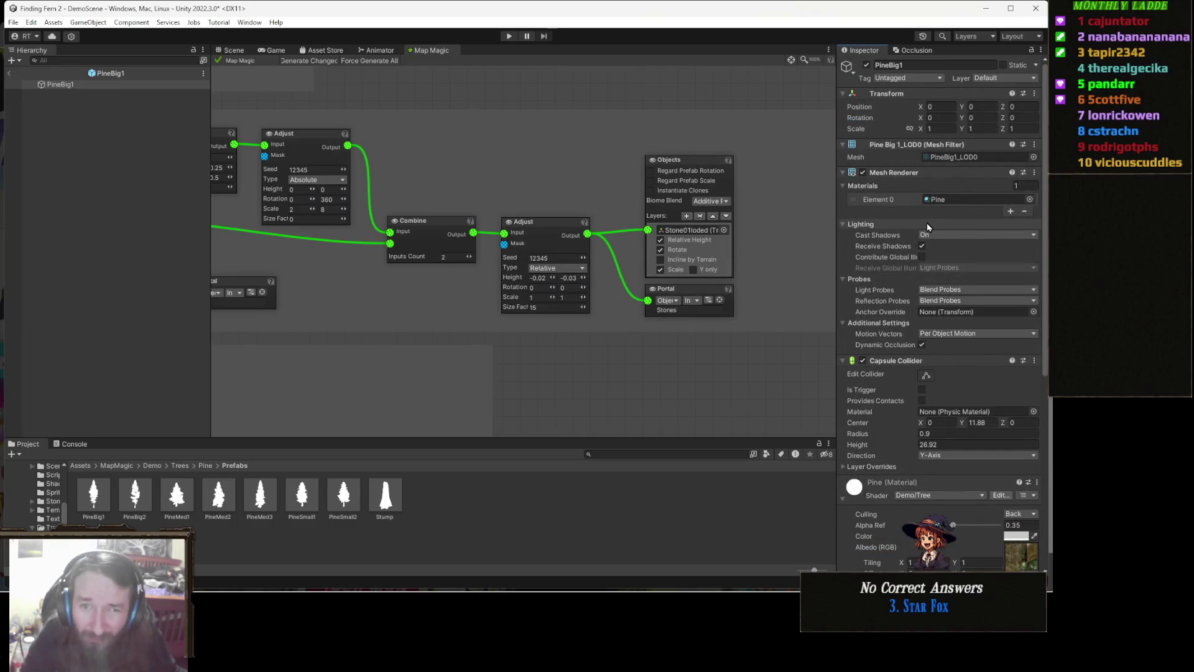
pyautogui.scroll(-3, 918, 297)
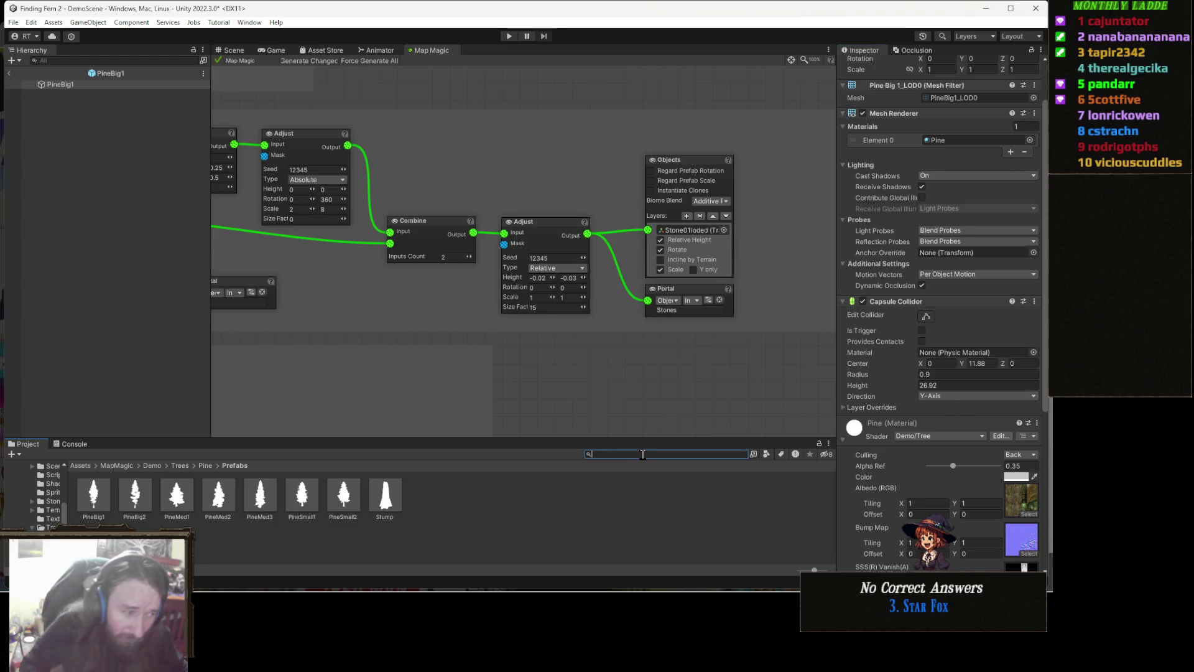
# - Search the Project for 'tree' and filter the results to Shader assets
pyautogui.write('demotree')
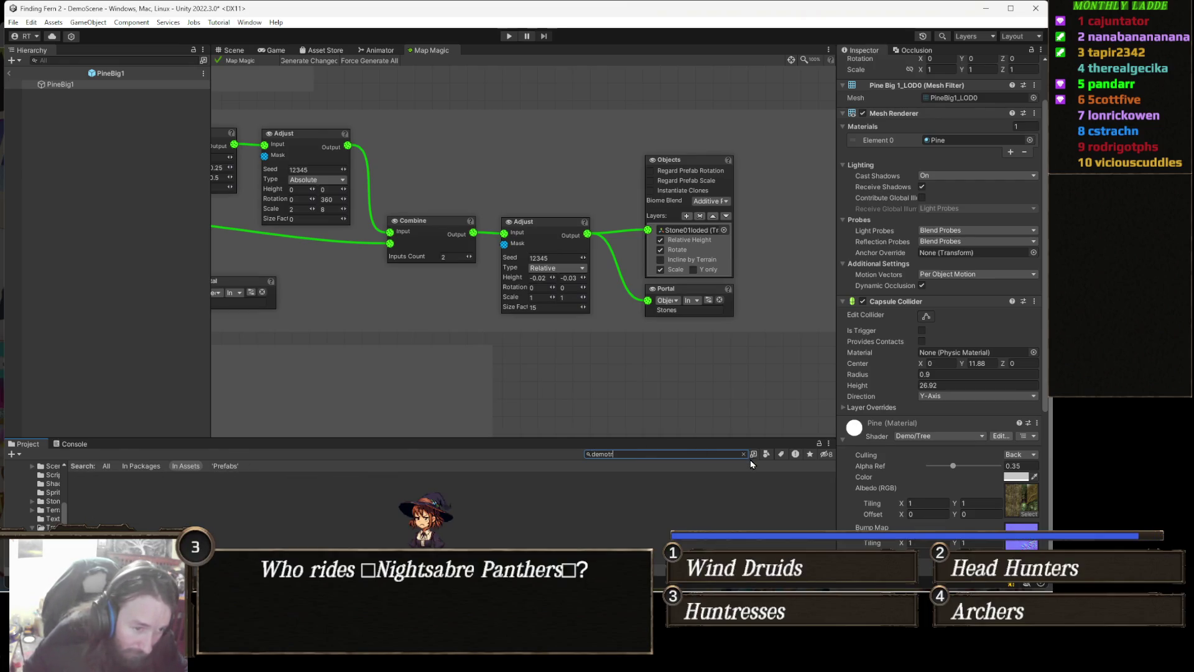
pyautogui.press('BackSpace')
pyautogui.press('BackSpace')
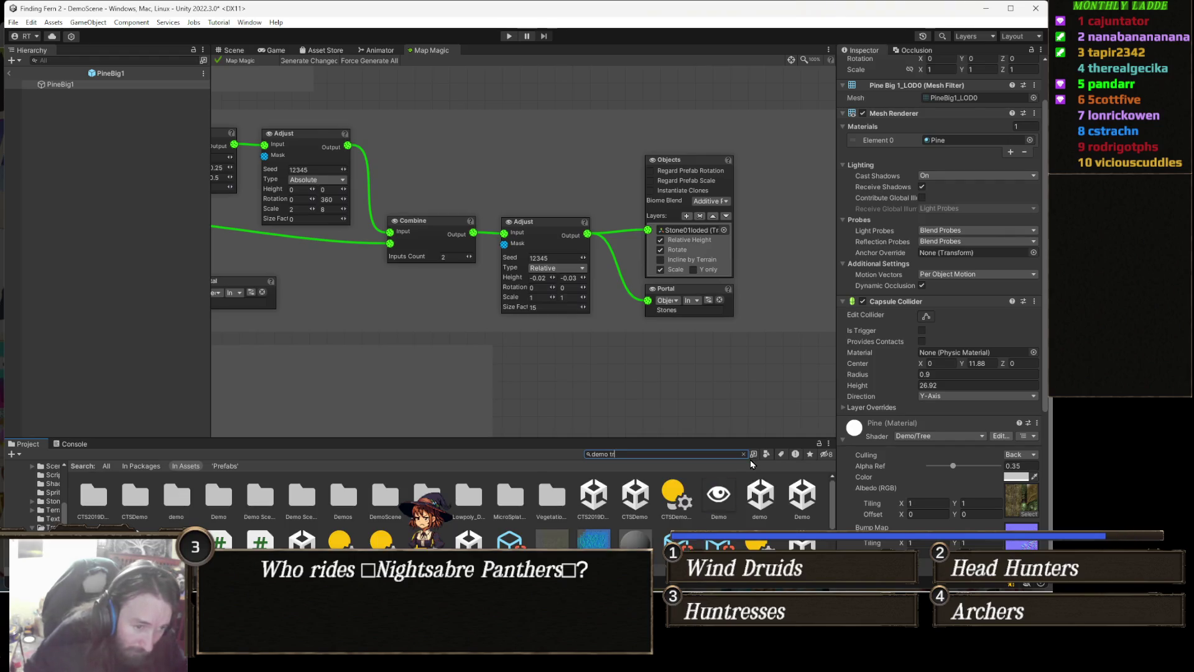
pyautogui.write('tr')
pyautogui.press('BackSpace')
pyautogui.press('BackSpace')
pyautogui.press('BackSpace')
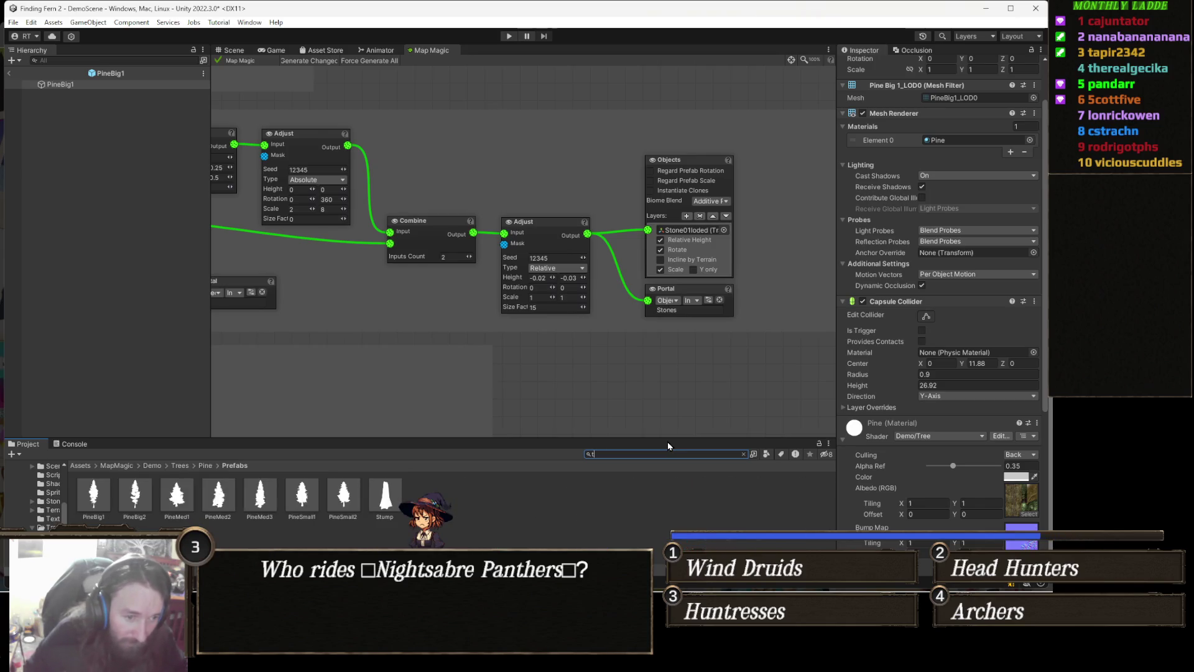
pyautogui.write('tree')
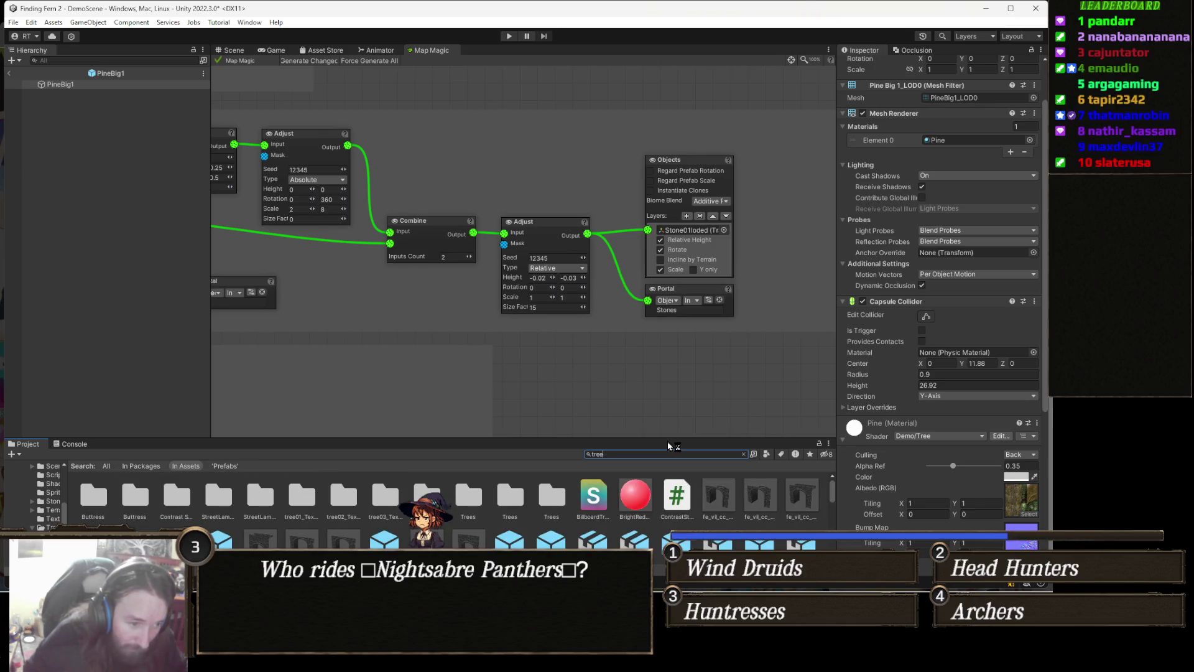
pyautogui.click(764, 454)
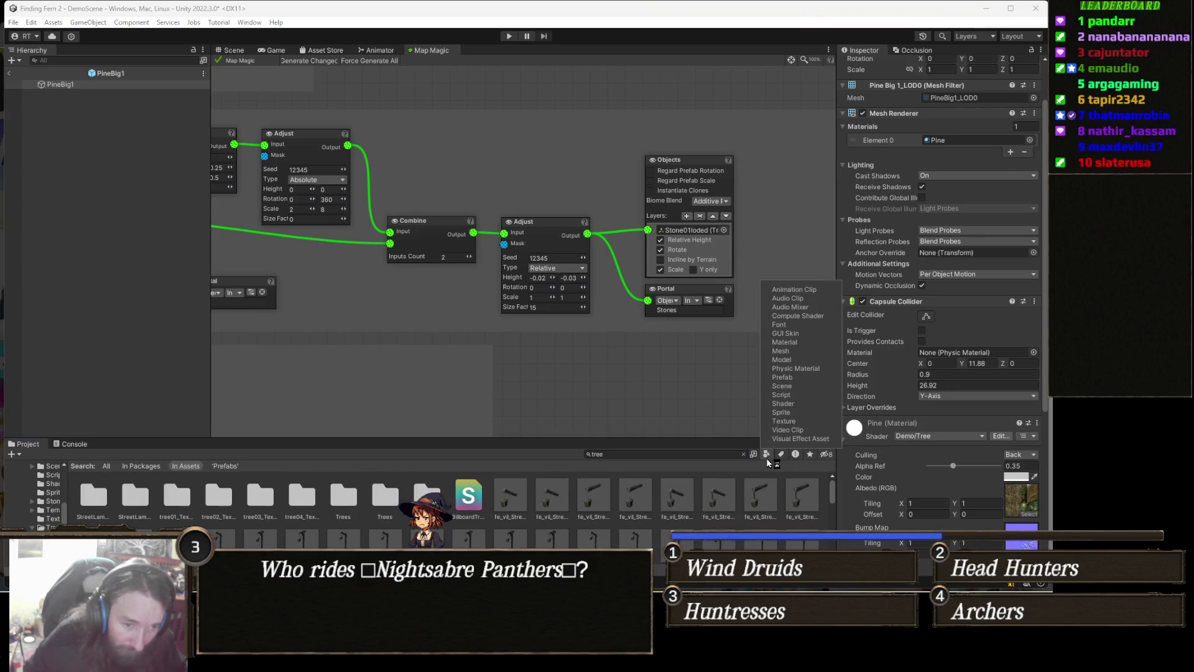
pyautogui.click(809, 404)
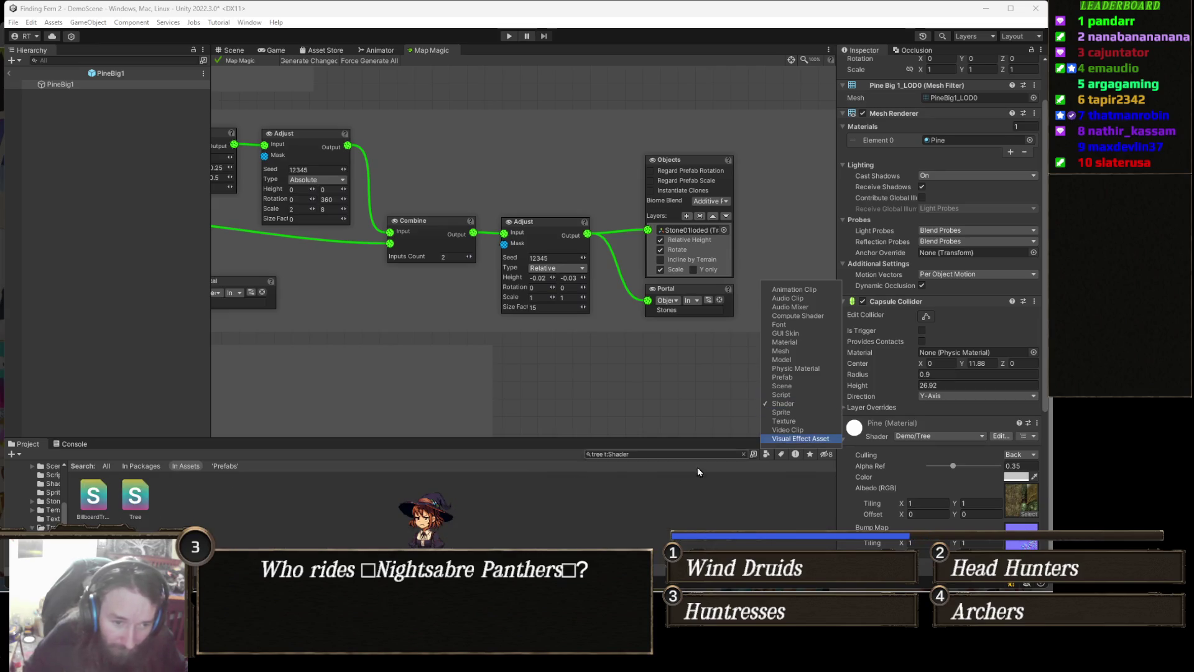
# - Reimport the Demo/Tree shader and view the white-rendered PineBig1 in the Scene view
pyautogui.click(135, 501)
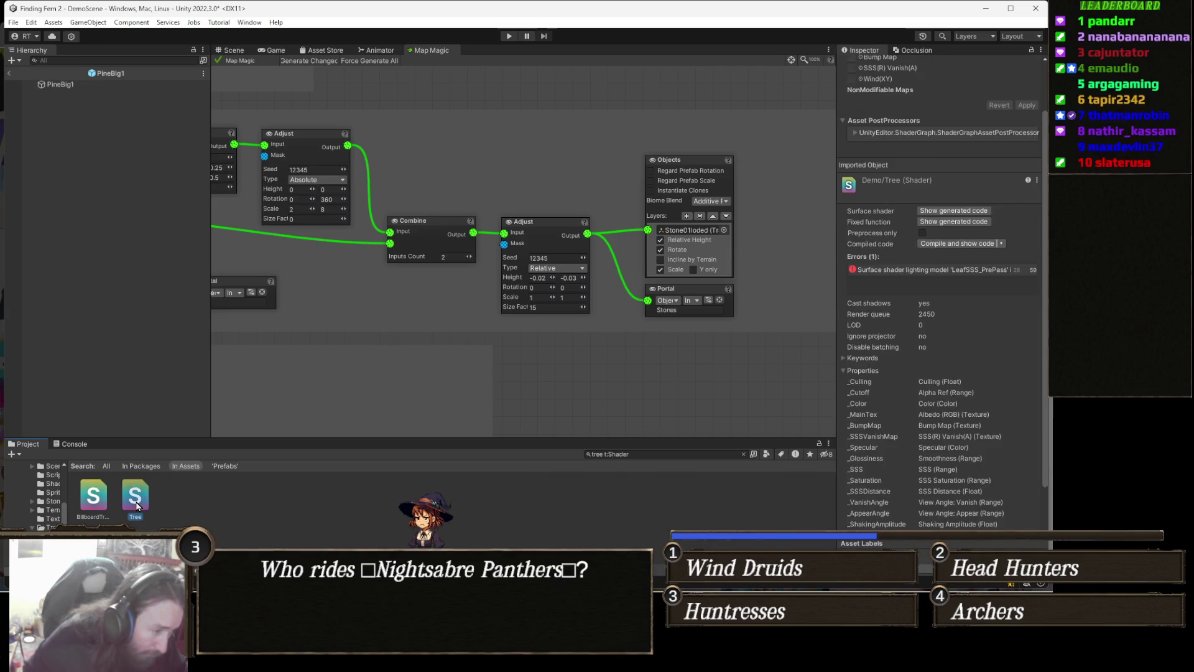
pyautogui.rightClick(136, 506)
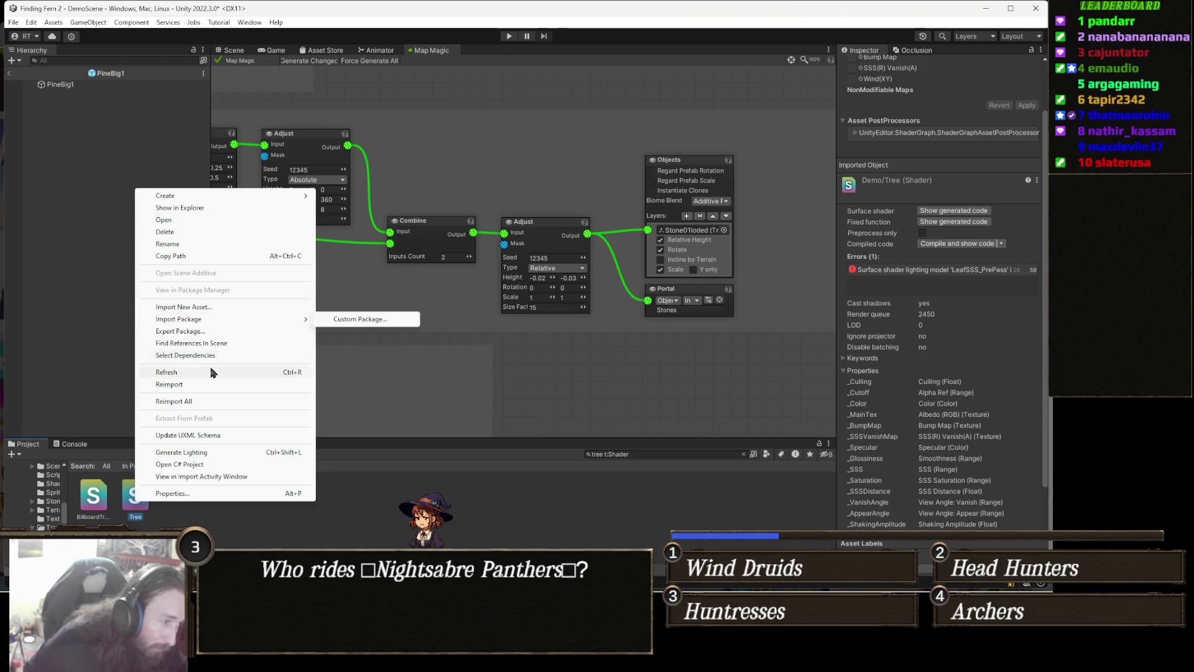
pyautogui.click(169, 385)
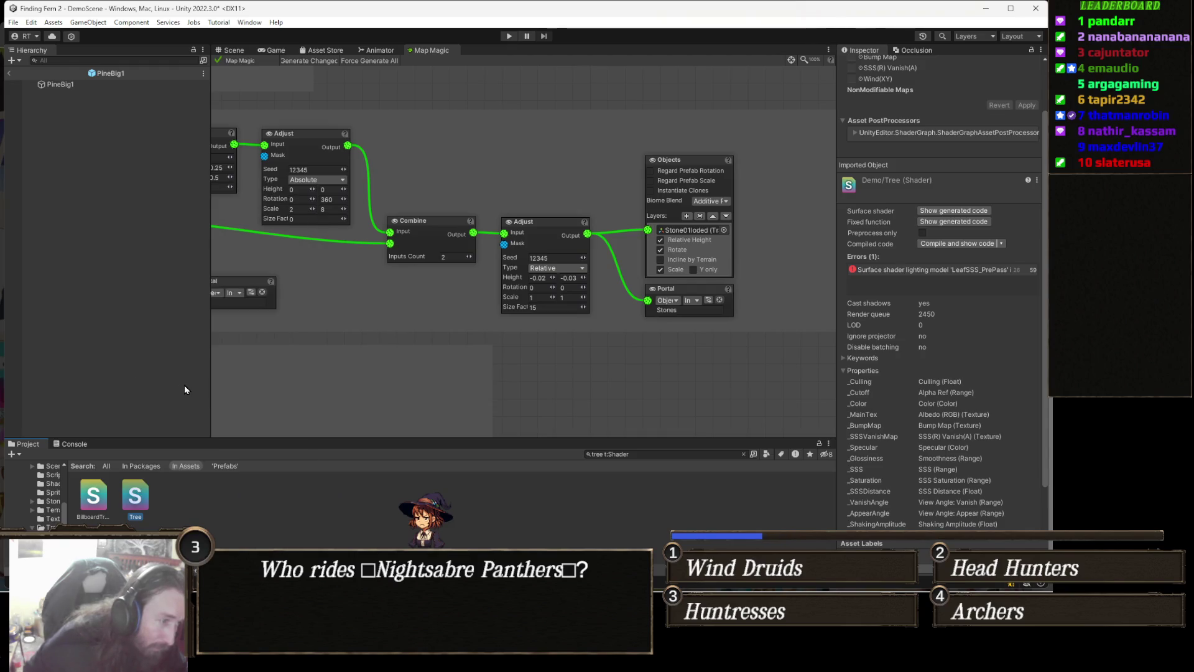
pyautogui.click(242, 52)
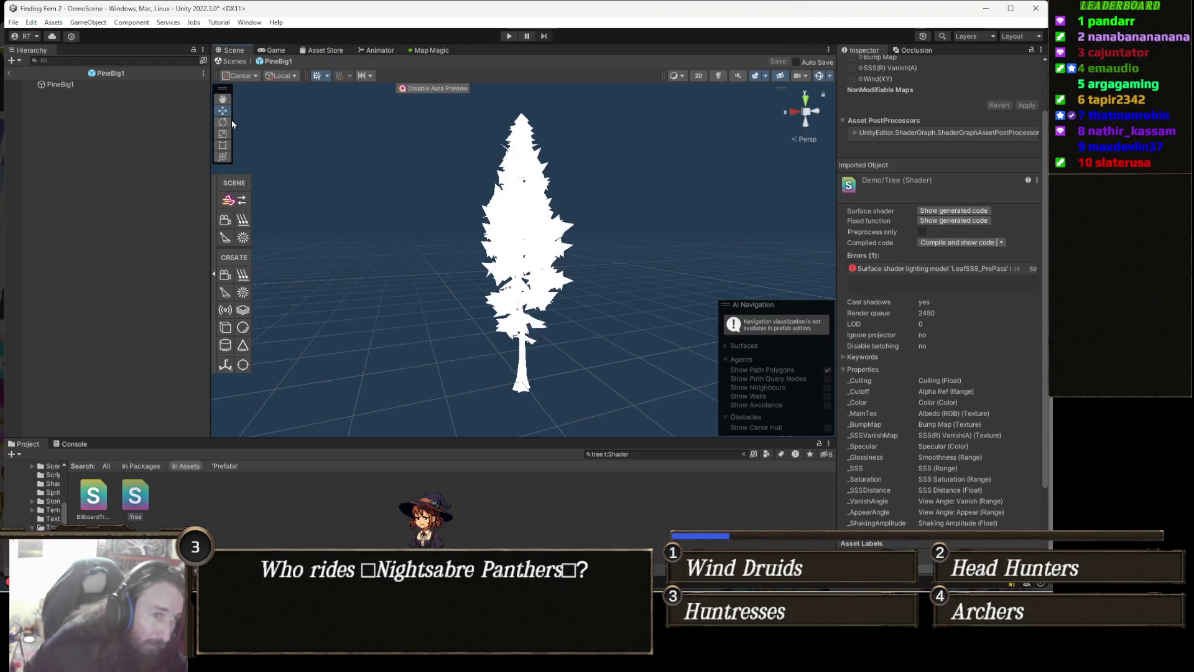
# - Read the Demo/Tree shader's missing GI function error in the Console, then go back to the Map Magic graph
pyautogui.click(86, 444)
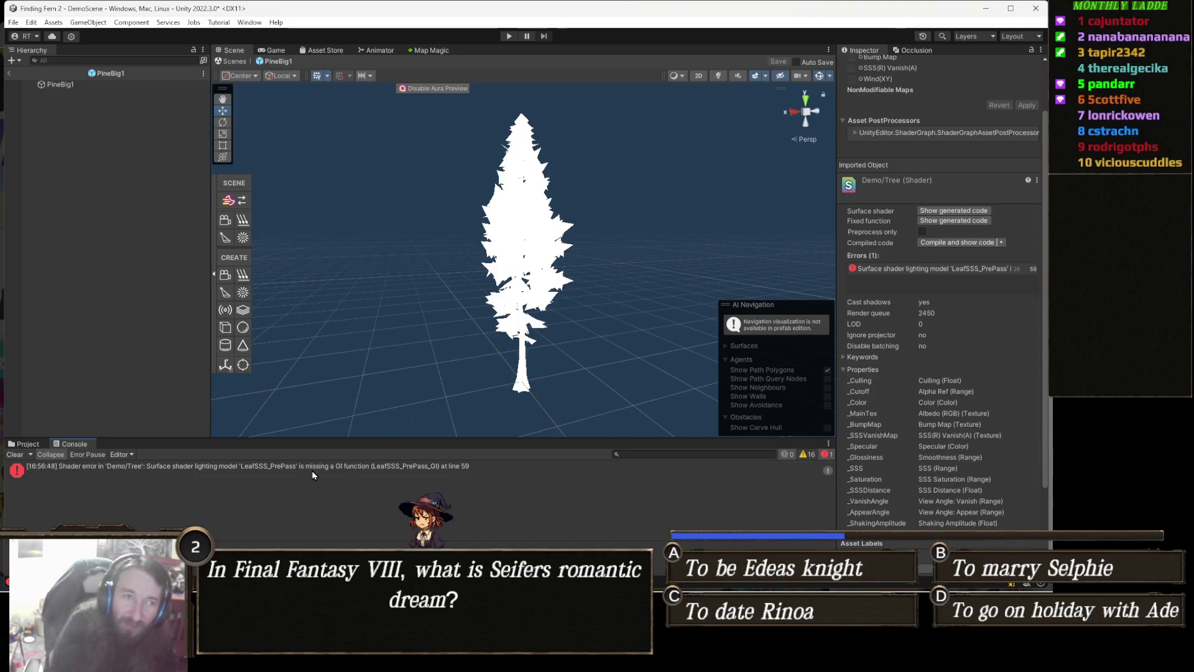
pyautogui.click(429, 50)
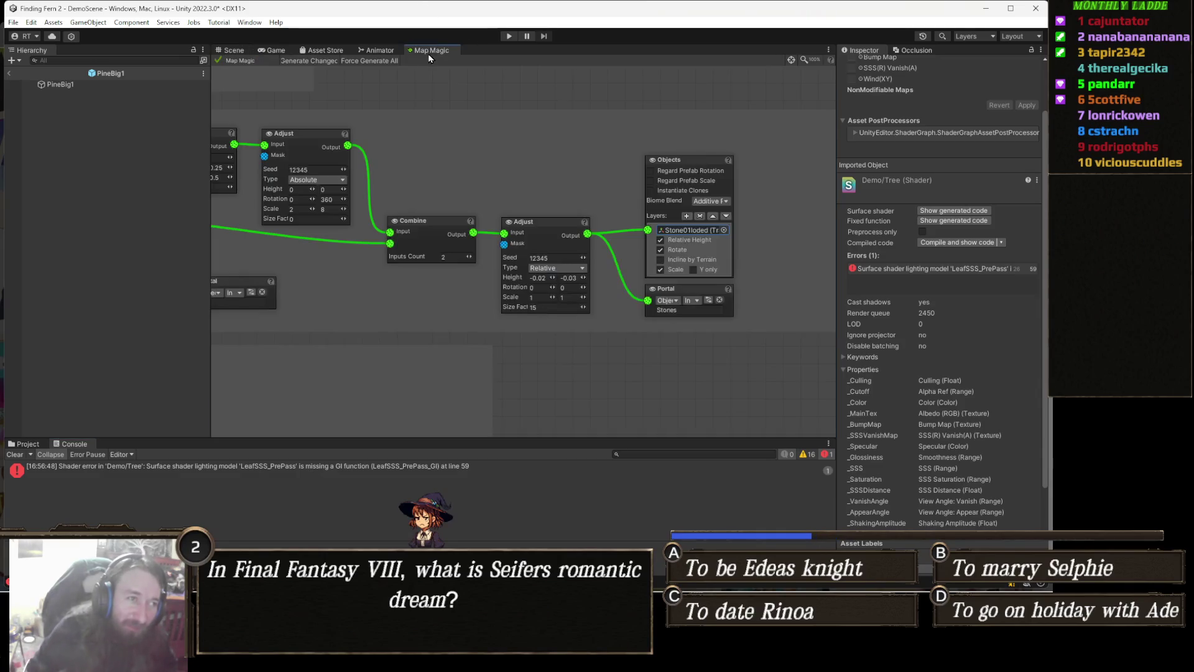
# - Survey the graph's Trees, Bushes, Subtract and Forest nodes, then open MapMagic's Demo/Shaders folder
pyautogui.scroll(-6, 578, 231)
pyautogui.scroll(-2, 579, 231)
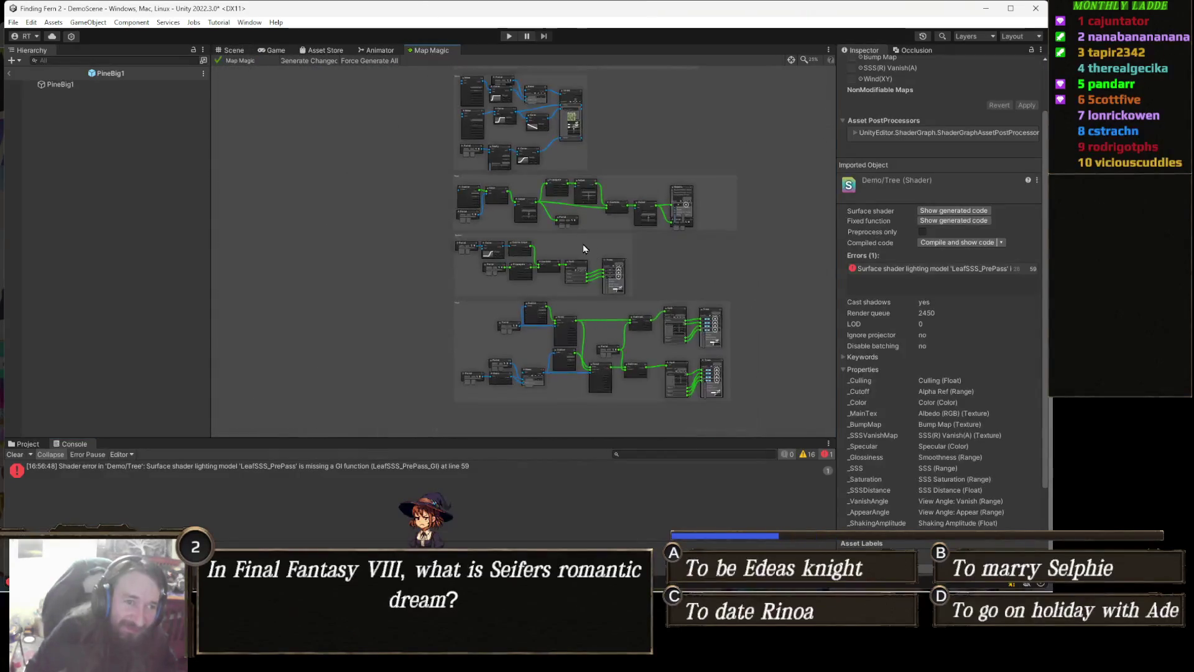
pyautogui.moveTo(583, 243); pyautogui.dragTo(539, 267)
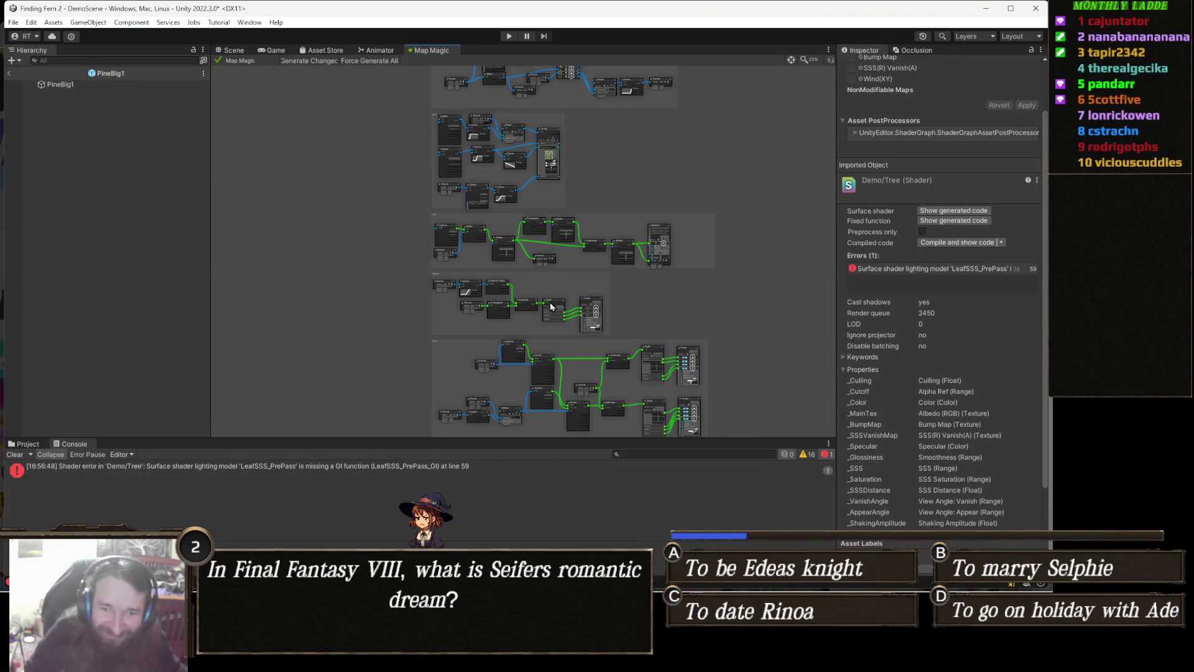
pyautogui.scroll(5, 555, 287)
pyautogui.moveTo(521, 345); pyautogui.dragTo(448, 317)
pyautogui.moveTo(347, 74)
pyautogui.mouseDown()
pyautogui.moveTo(514, 287)
pyautogui.moveTo(529, 332)
pyautogui.mouseUp()
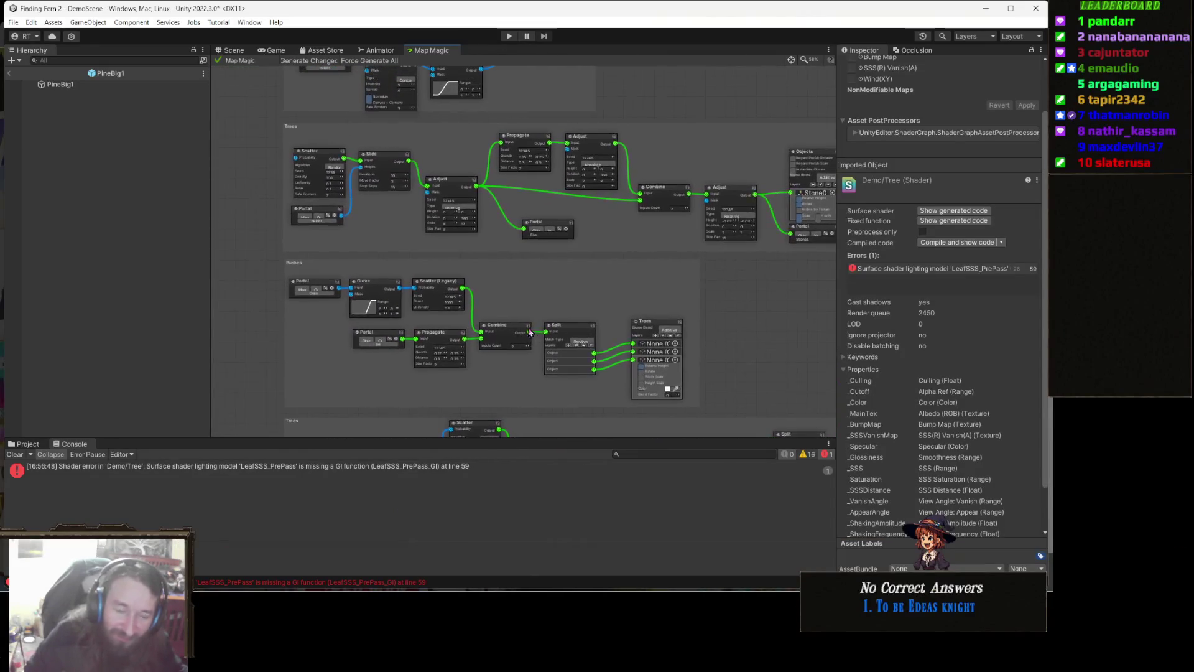
pyautogui.scroll(5, 584, 296)
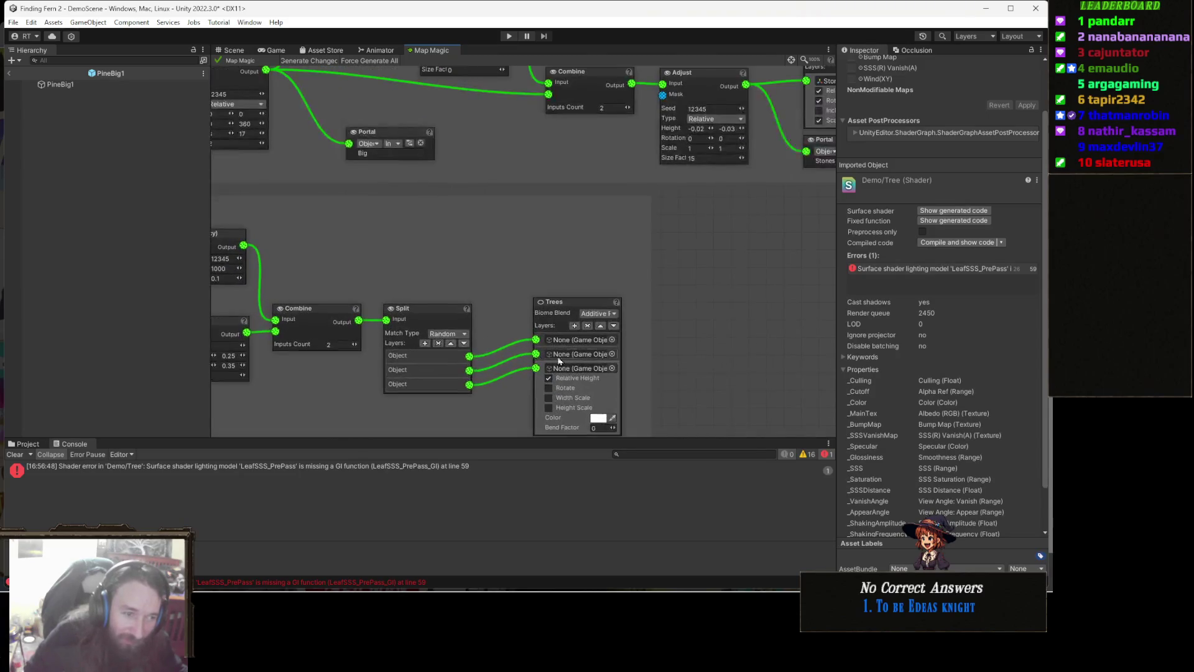
pyautogui.moveTo(193, 350)
pyautogui.mouseDown()
pyautogui.moveTo(629, 339)
pyautogui.moveTo(429, 245)
pyautogui.moveTo(616, 232)
pyautogui.mouseUp()
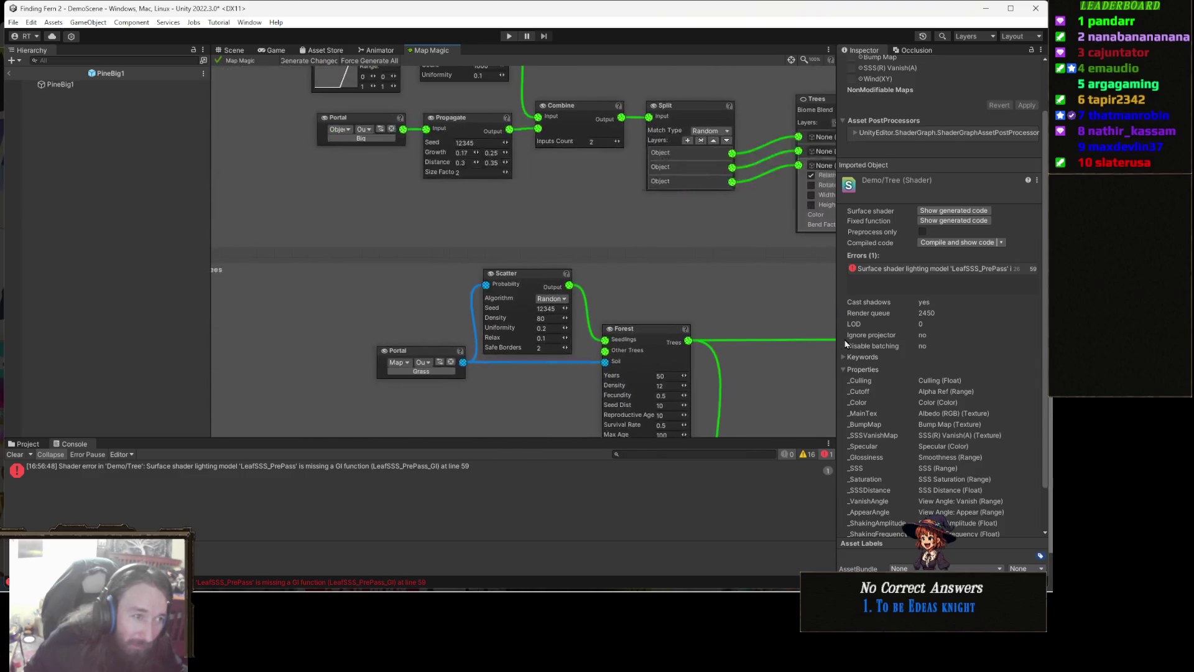
pyautogui.moveTo(621, 330)
pyautogui.mouseDown()
pyautogui.moveTo(750, 290)
pyautogui.moveTo(703, 279)
pyautogui.moveTo(545, 302)
pyautogui.moveTo(406, 263)
pyautogui.mouseUp()
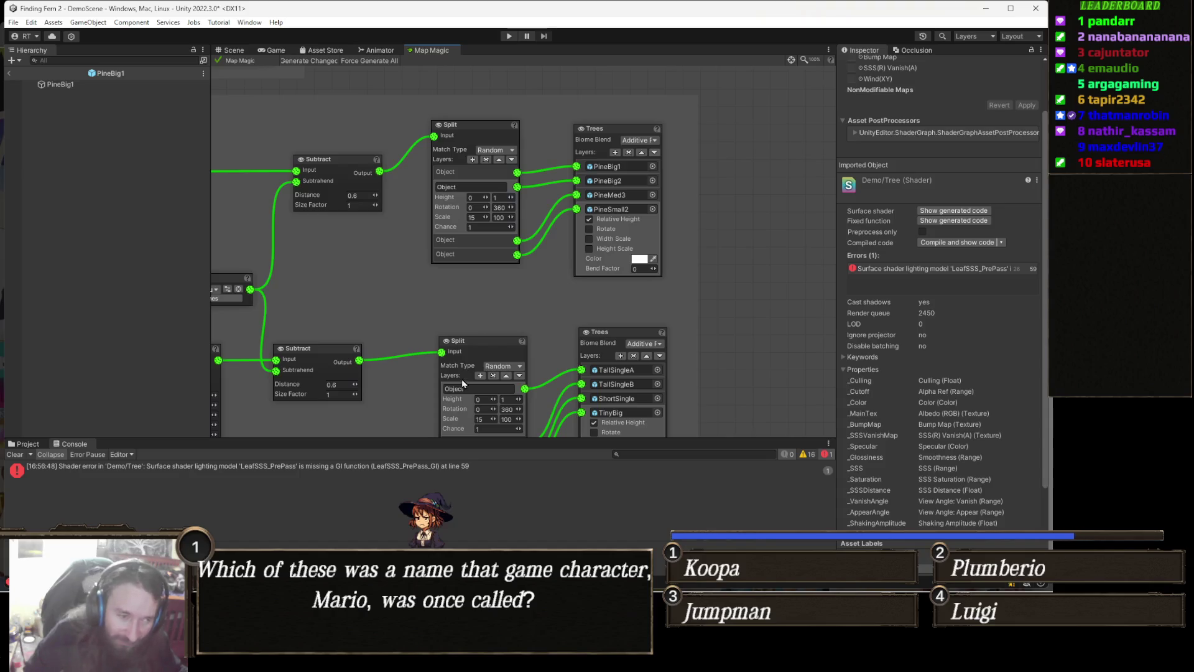
pyautogui.click(30, 445)
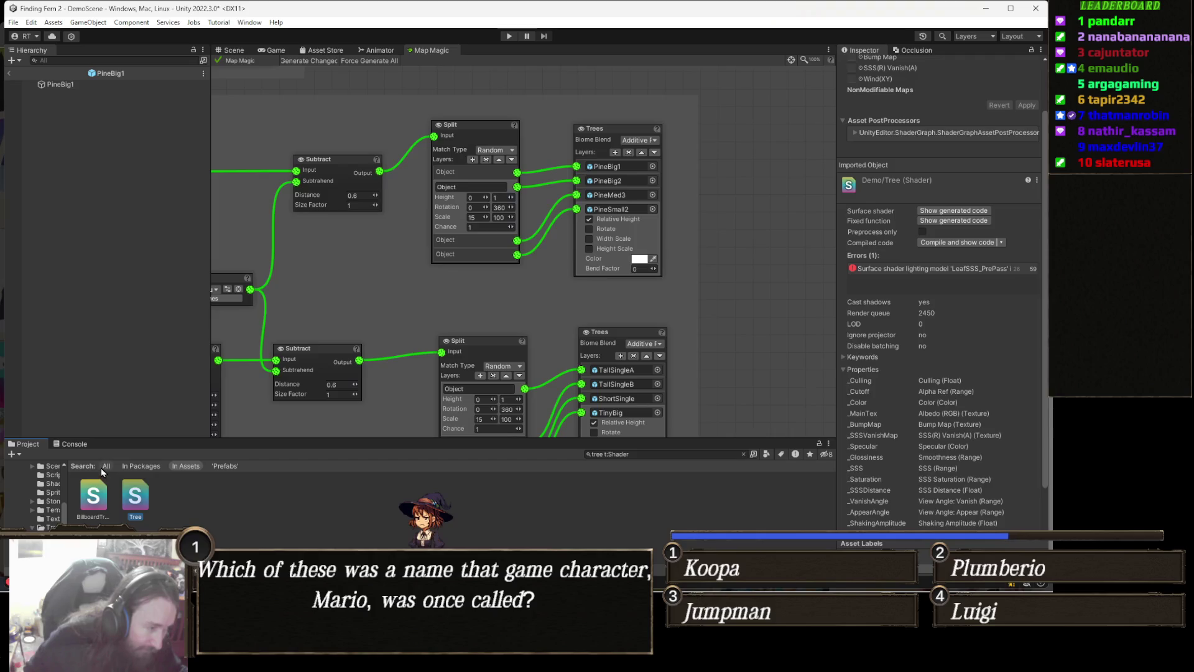
pyautogui.click(54, 483)
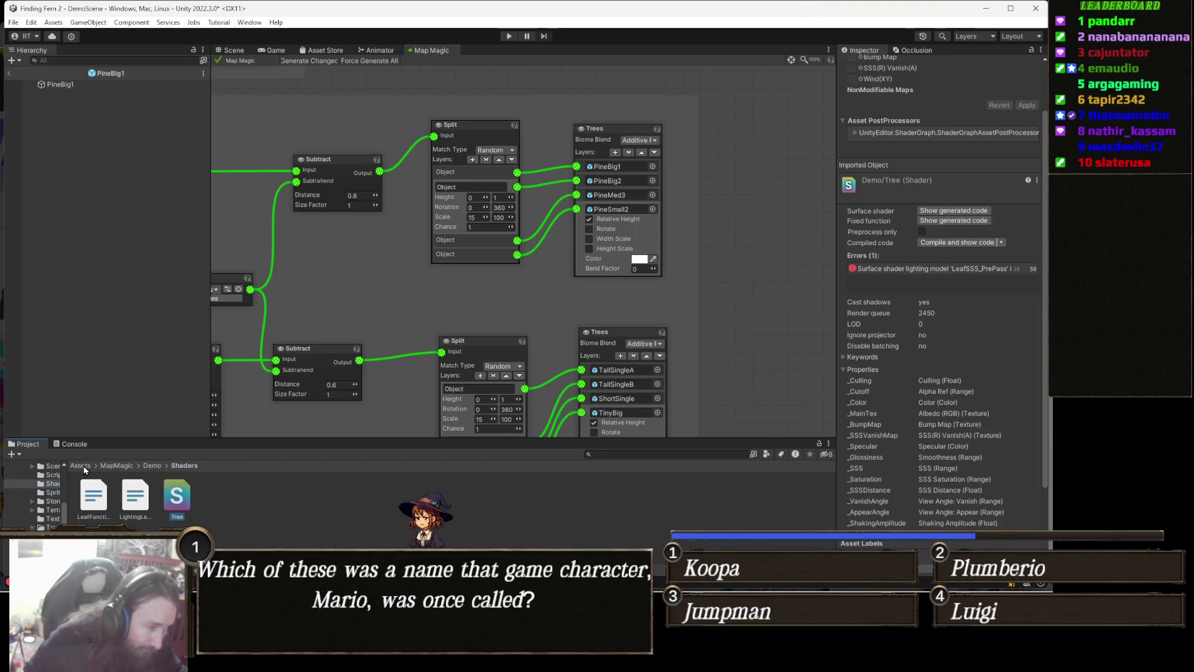
# - Open Assets > Toby Fredson > Rocky Hills Environment - Light Pack > Prefabs and frame the Trees nodes
pyautogui.click(87, 466)
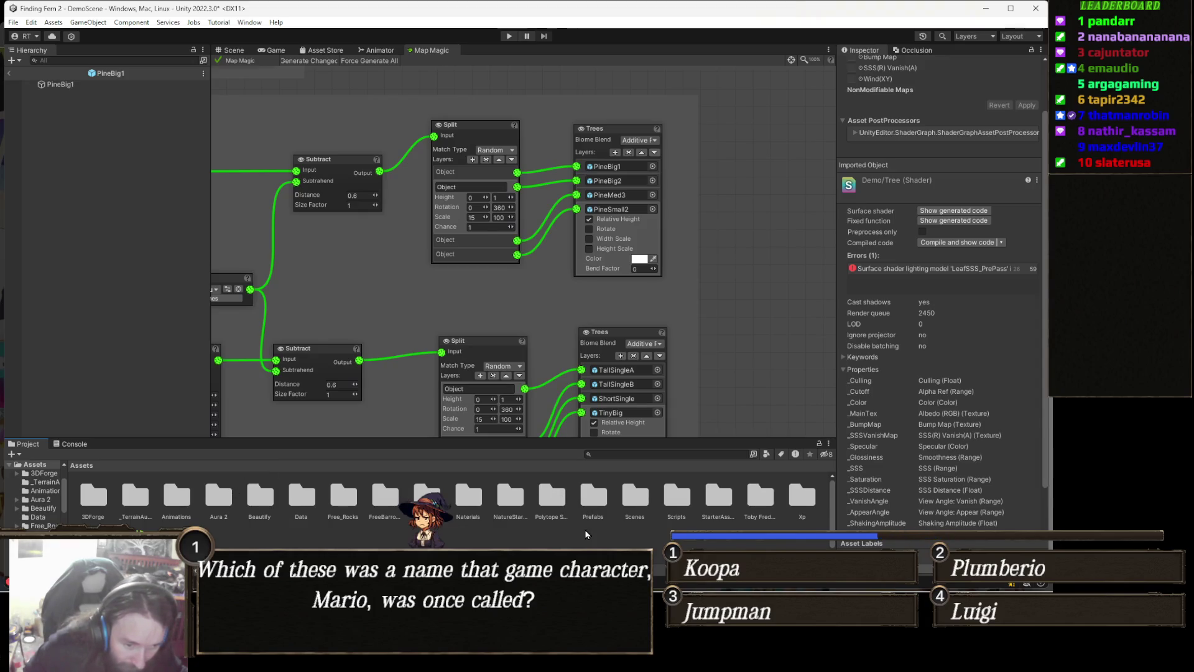
pyautogui.doubleClick(760, 496)
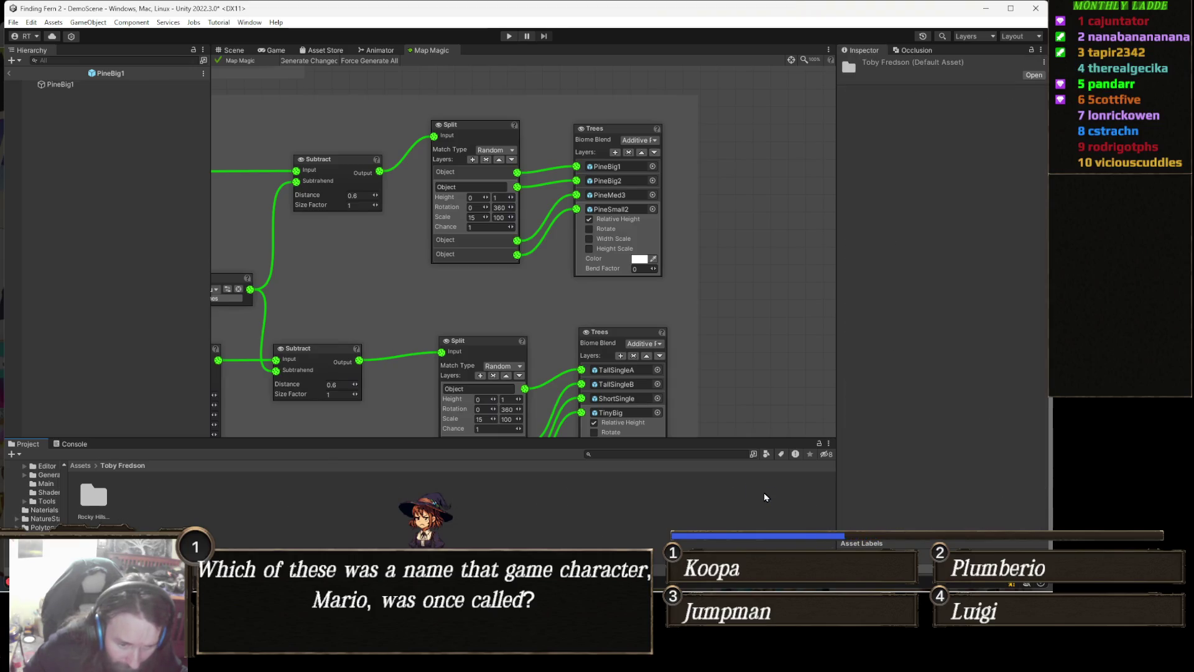
pyautogui.doubleClick(95, 497)
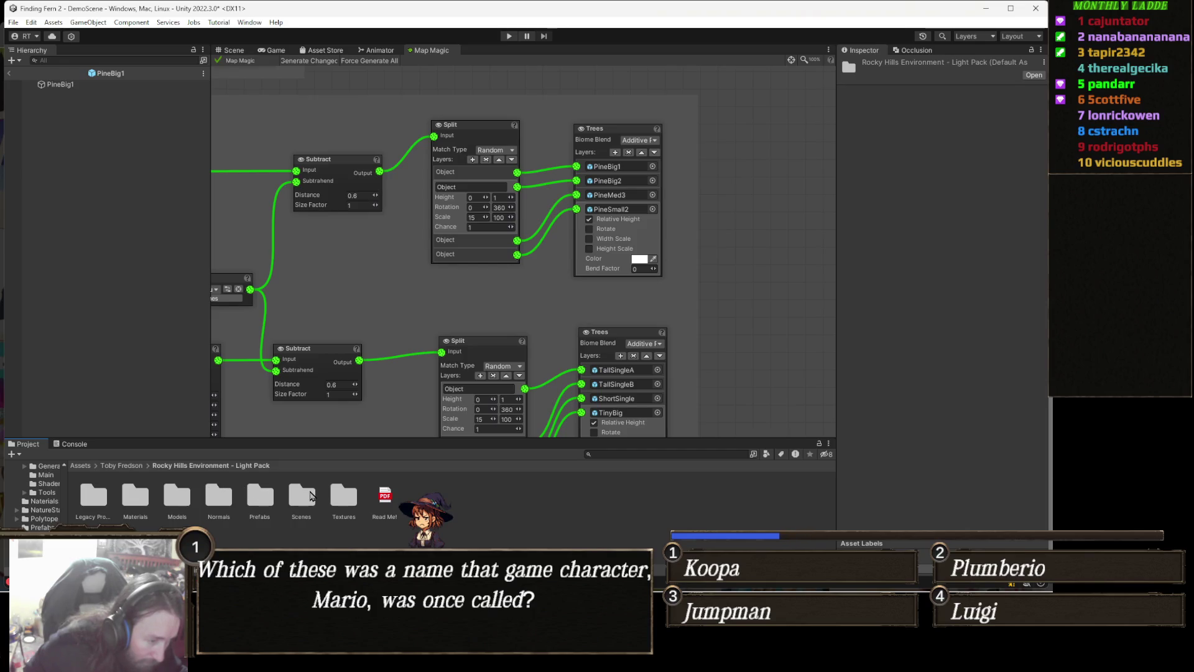
pyautogui.doubleClick(260, 504)
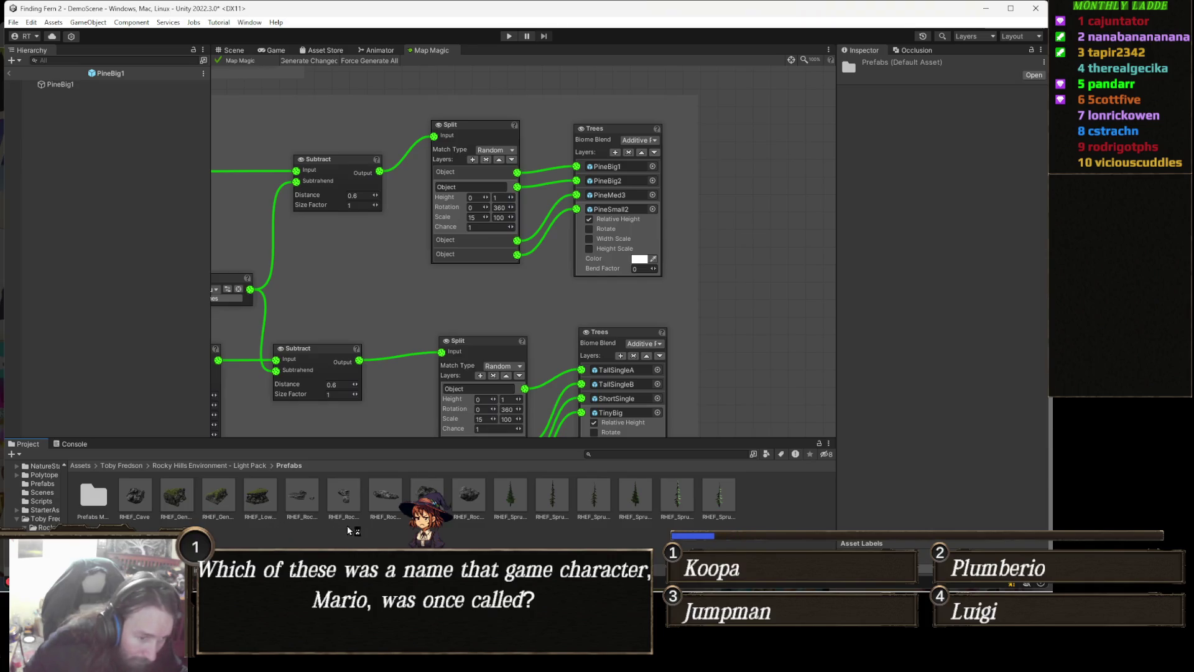
pyautogui.moveTo(617, 316); pyautogui.dragTo(558, 321)
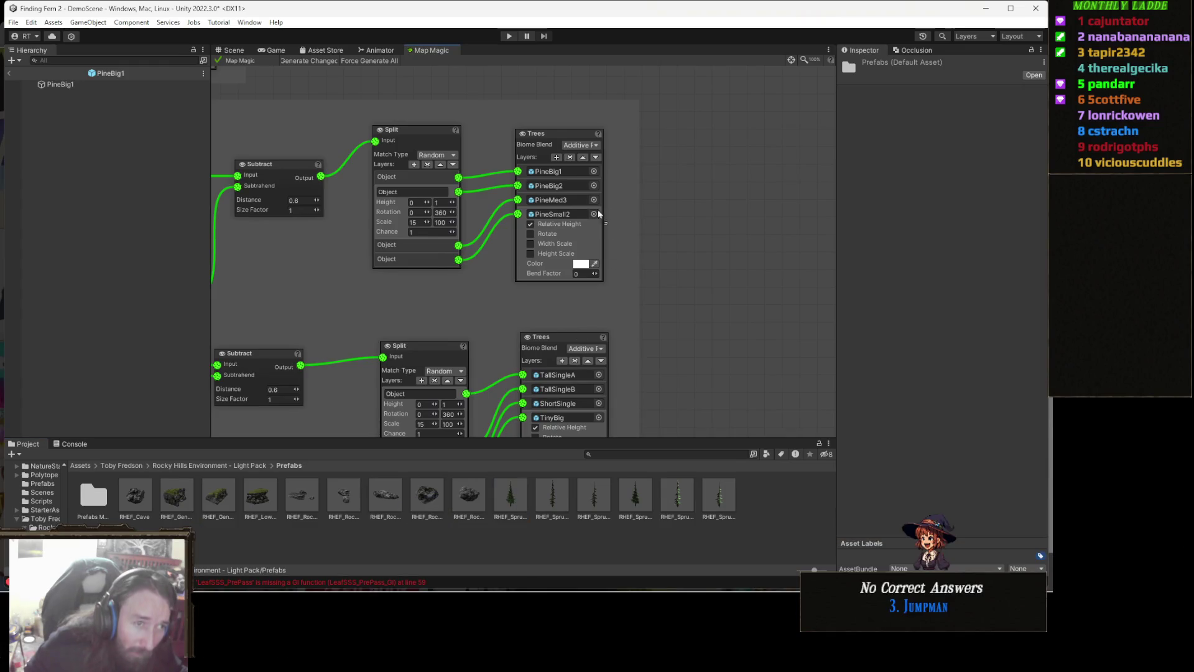
# - Replace the upper Trees node's PineBig1, PineMed3 and PineSmall2 with RHEF_SpruceA, RHEF_SpruceC and another spruce prefab
pyautogui.click(593, 172)
pyautogui.moveTo(576, 174); pyautogui.dragTo(568, 189)
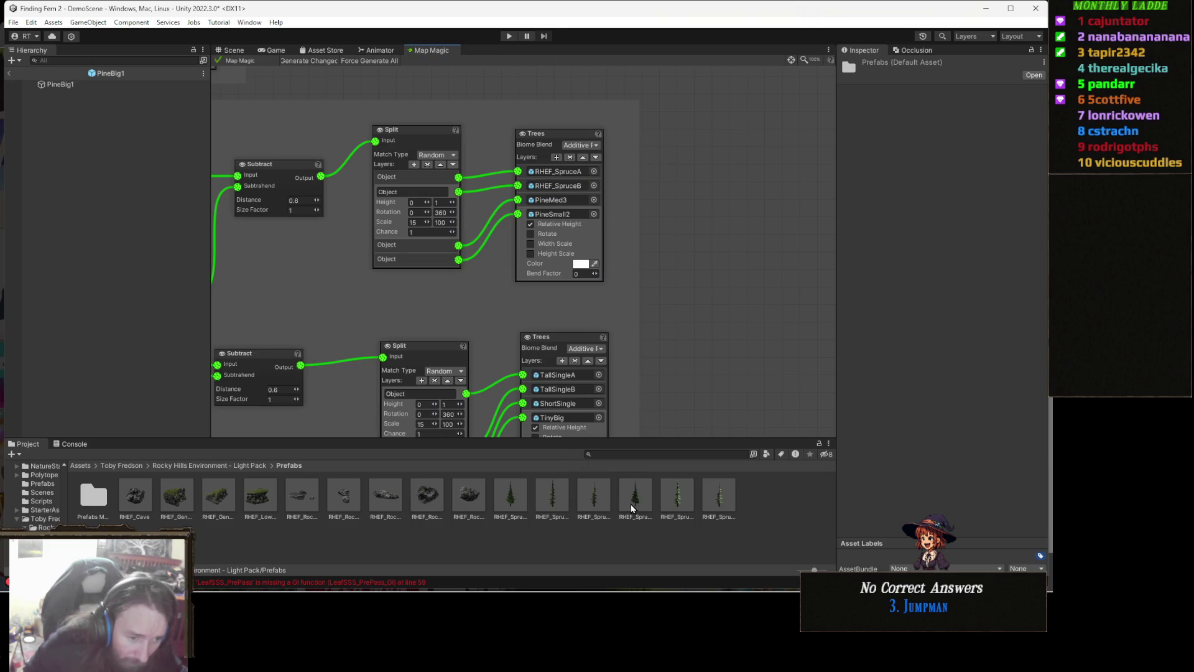
pyautogui.click(557, 201)
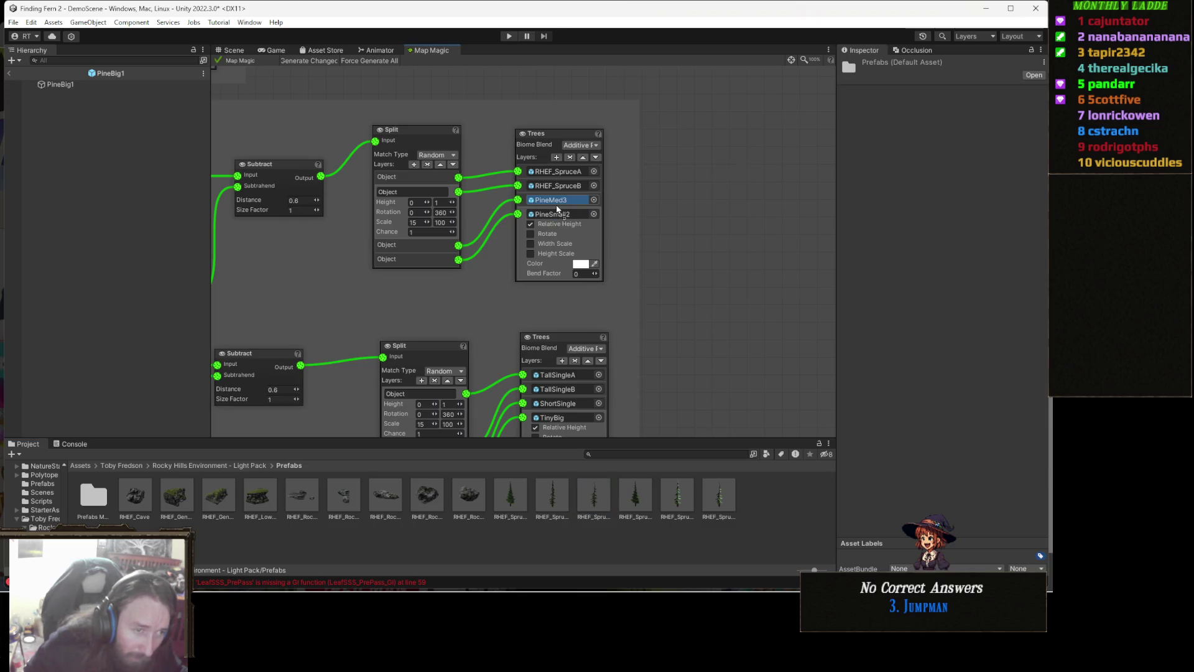
pyautogui.moveTo(557, 207); pyautogui.dragTo(557, 207)
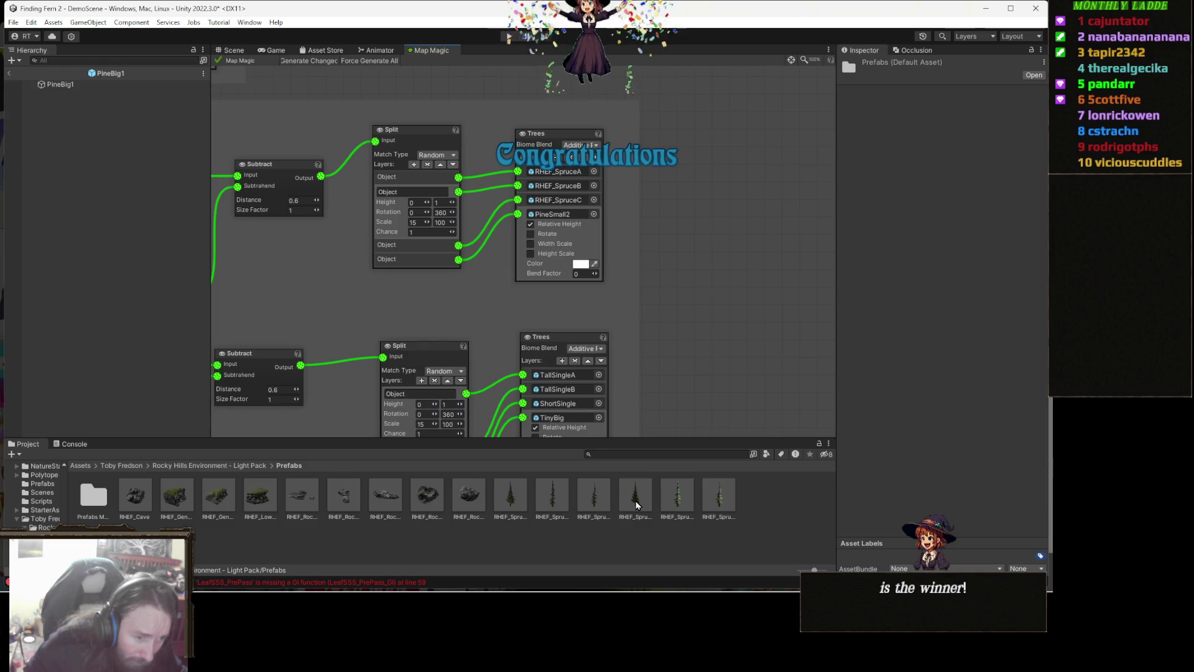
pyautogui.moveTo(636, 505); pyautogui.dragTo(568, 221)
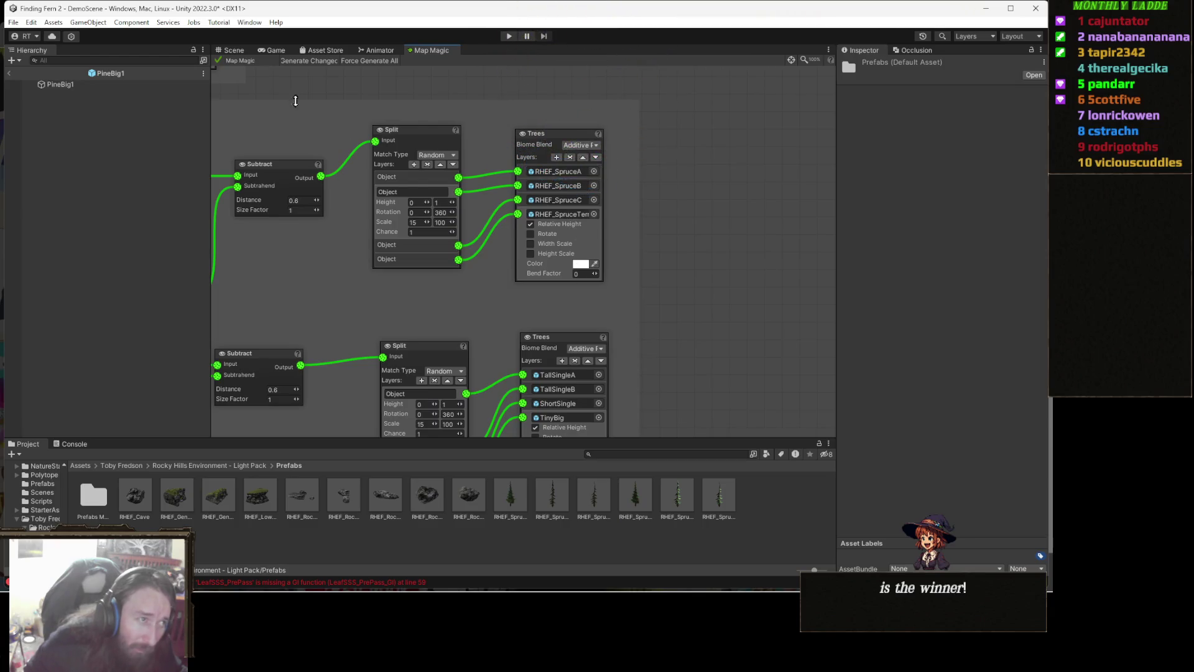
pyautogui.click(238, 51)
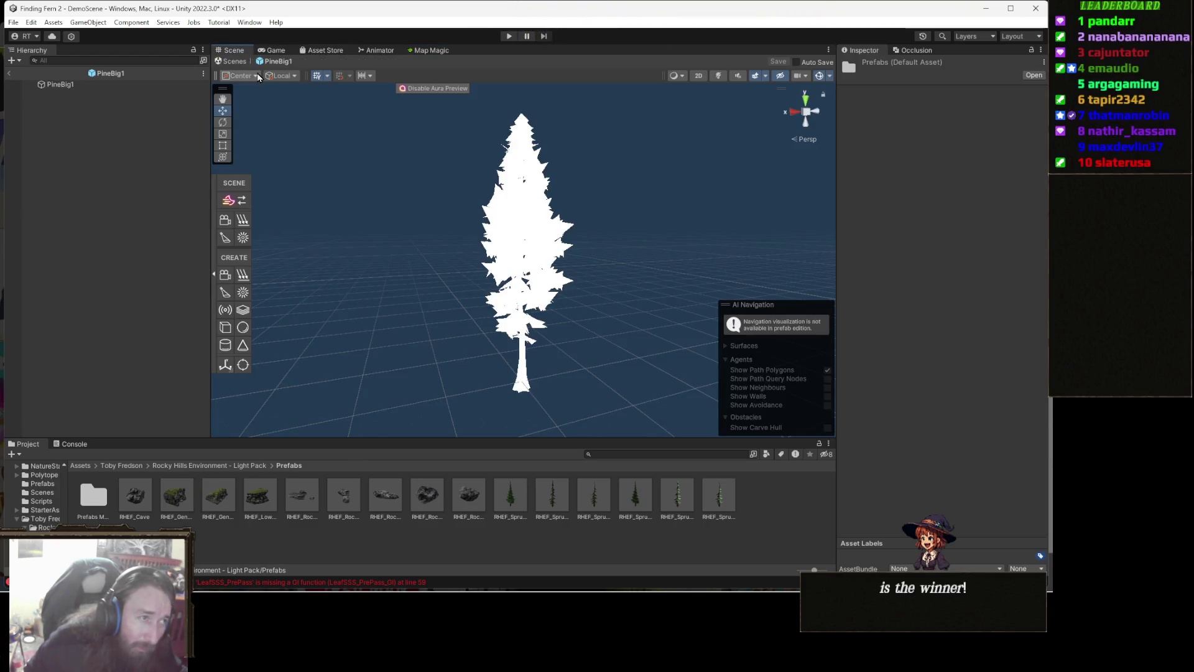
# - Exit prefab mode, fly through DemoScene's spruce forest, then frame the graph's lower Split and Trees nodes
pyautogui.click(234, 61)
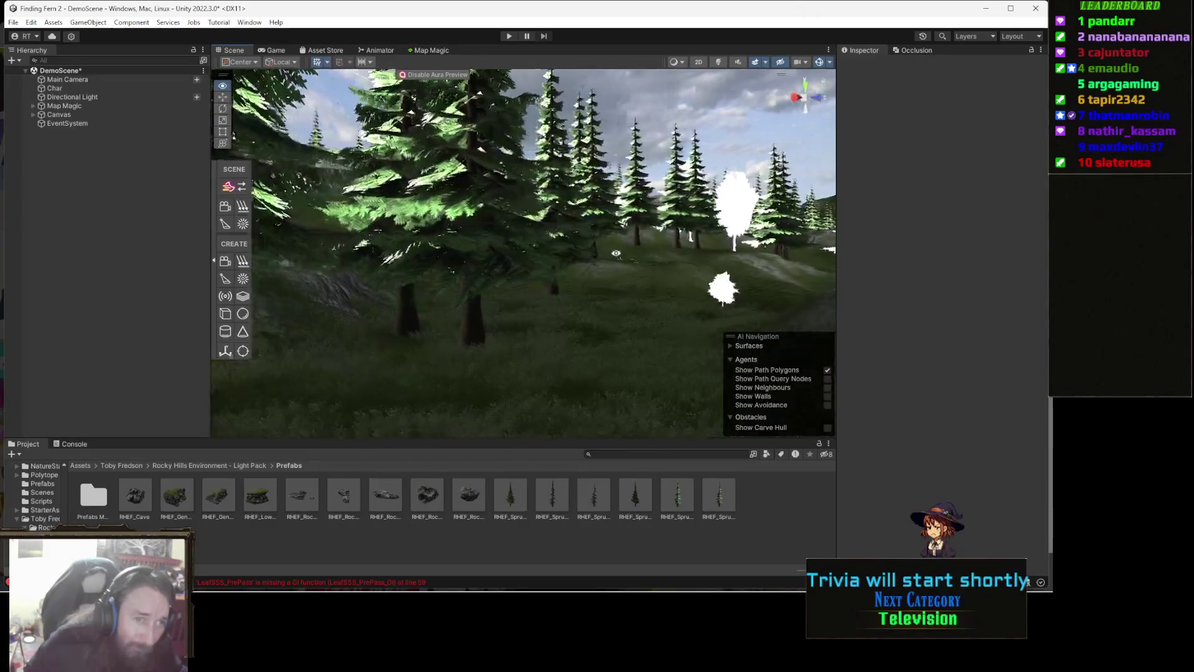
pyautogui.moveTo(684, 260); pyautogui.dragTo(756, 212)
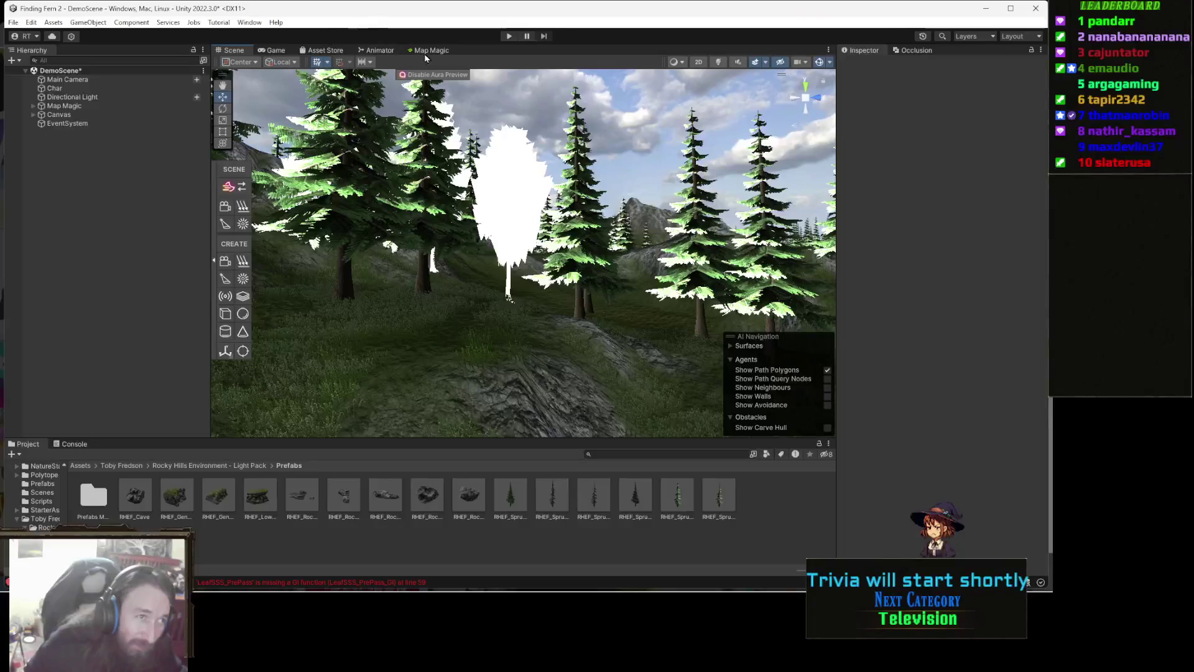
pyautogui.click(441, 50)
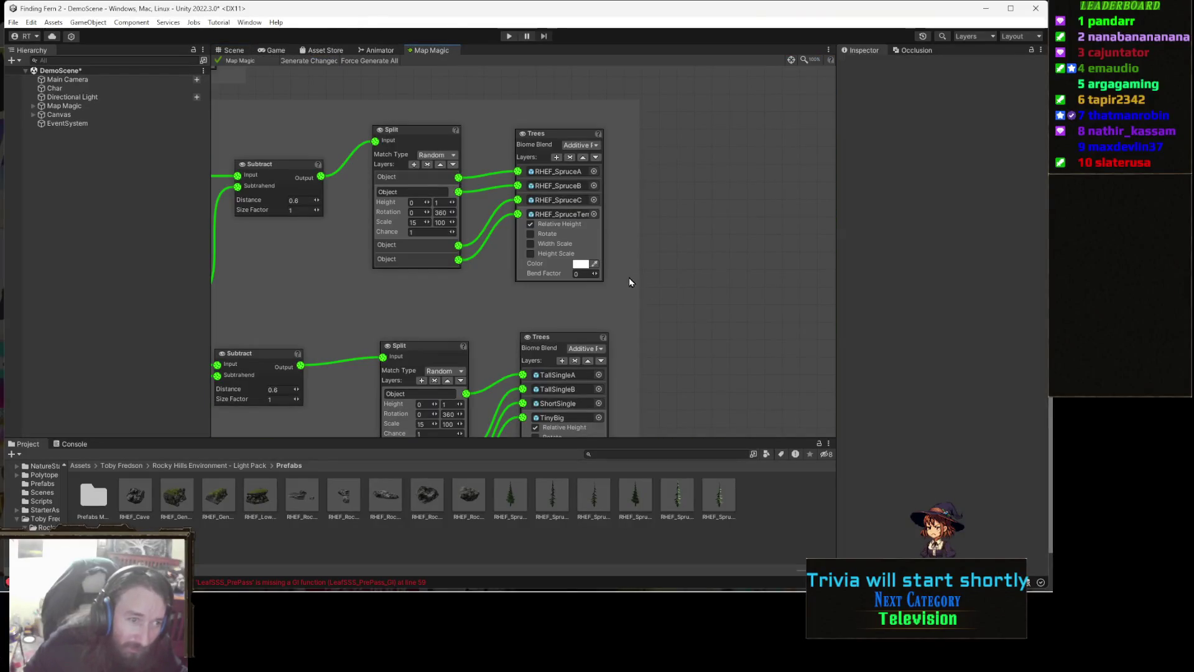
pyautogui.moveTo(618, 280); pyautogui.dragTo(621, 194)
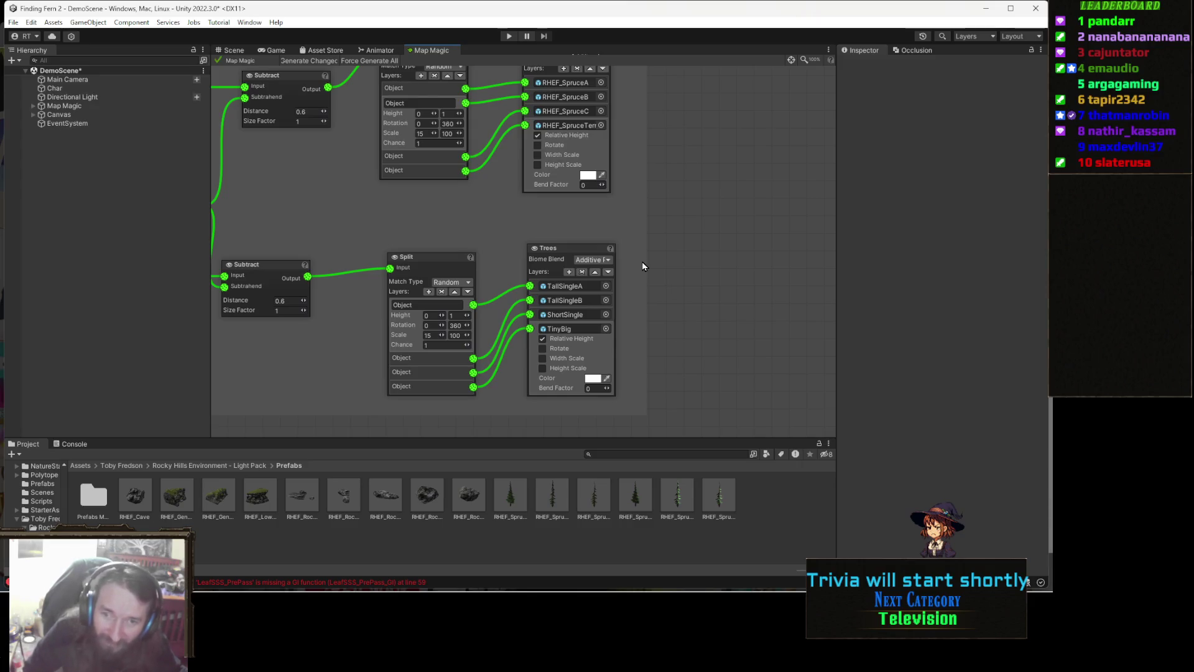
# - Center the lower Trees node, then select and open the RHEF_SpruceB prefab for editing
pyautogui.moveTo(566, 271); pyautogui.dragTo(585, 249)
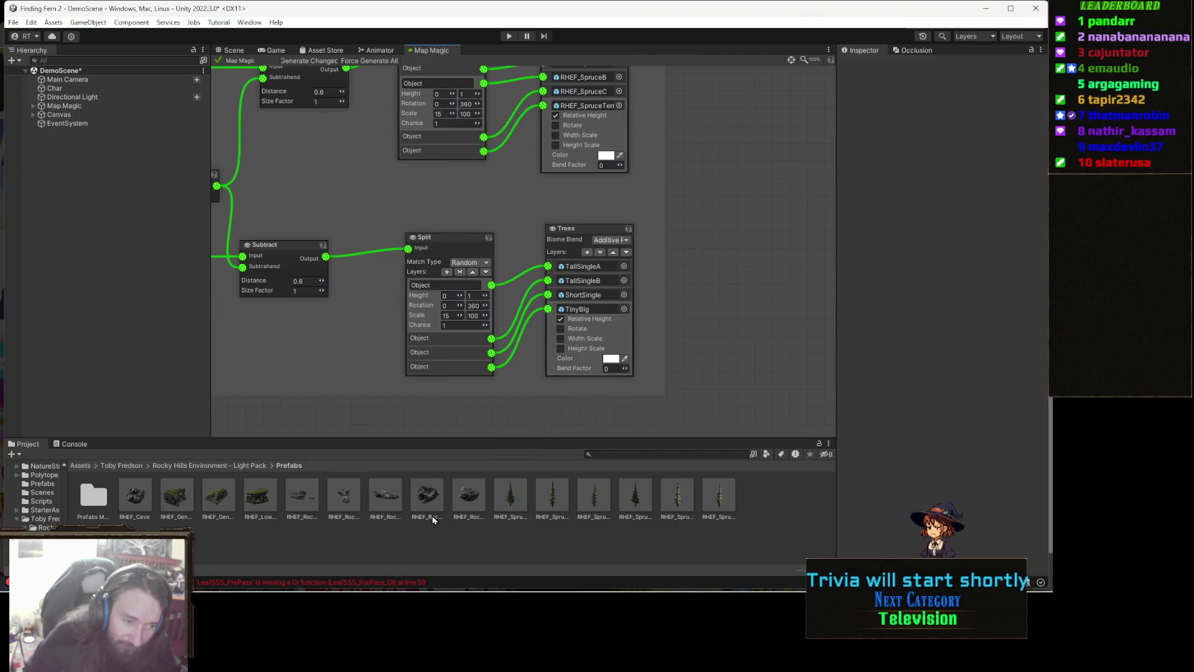
pyautogui.click(552, 503)
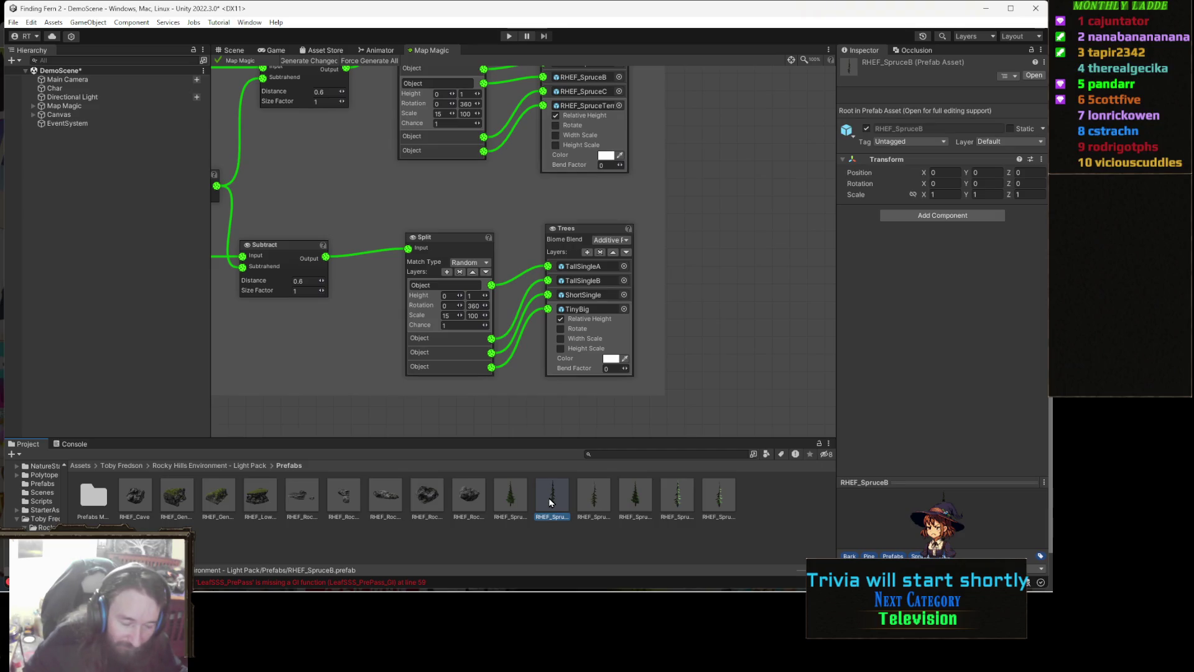
pyautogui.doubleClick(548, 497)
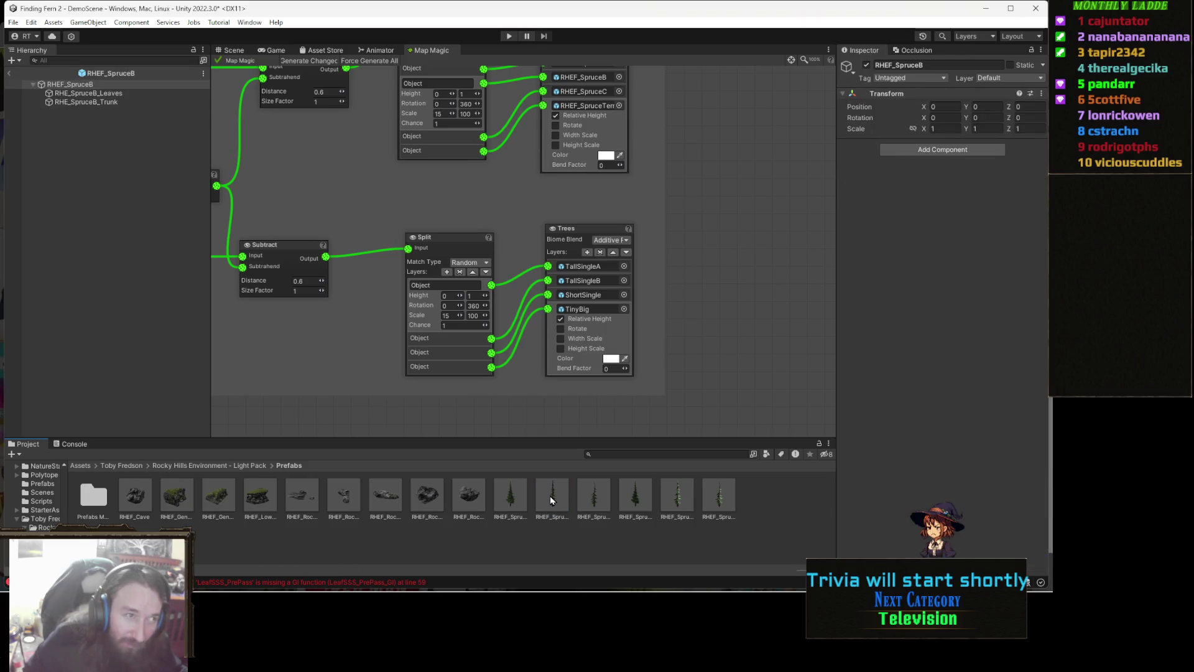
# - Select RHEF_SpruceB's Leaves child and trace its mesh to the RHEF_SpruceB model's import settings
pyautogui.click(228, 50)
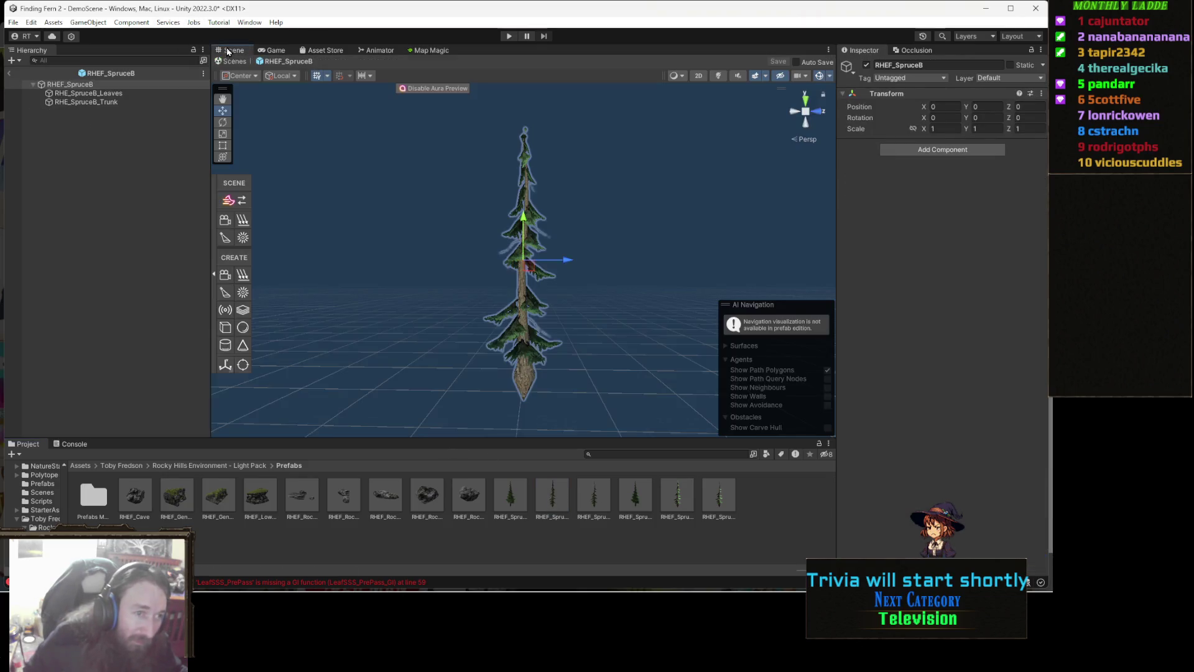
pyautogui.click(104, 93)
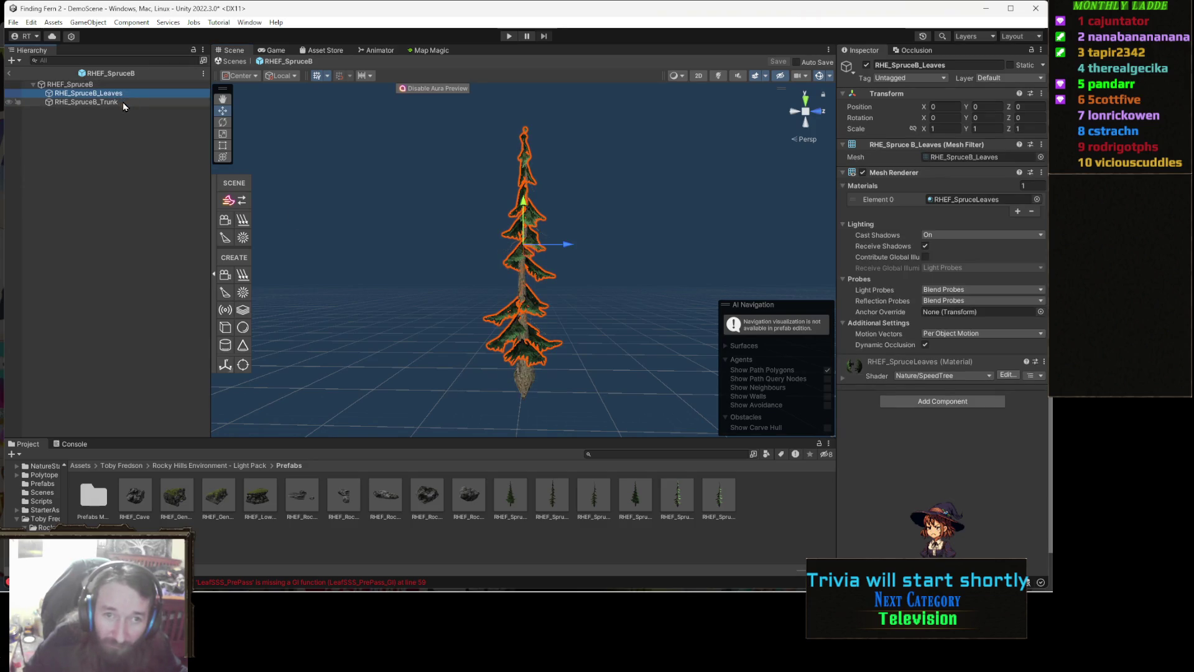
pyautogui.click(970, 157)
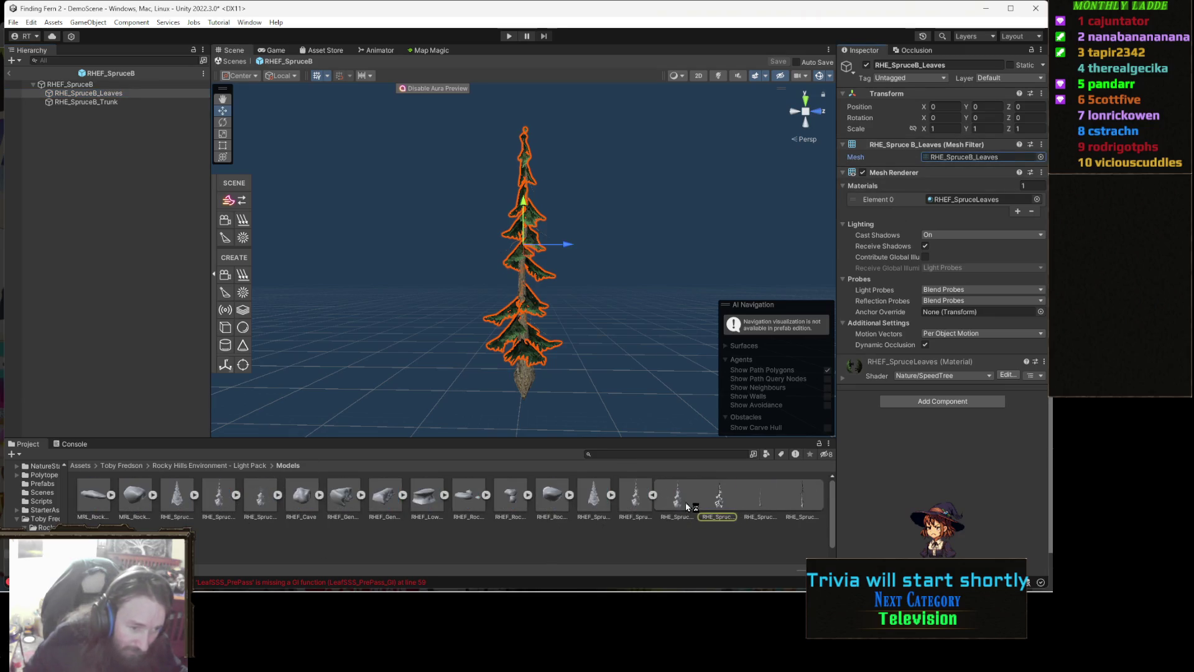
pyautogui.click(653, 496)
pyautogui.click(635, 496)
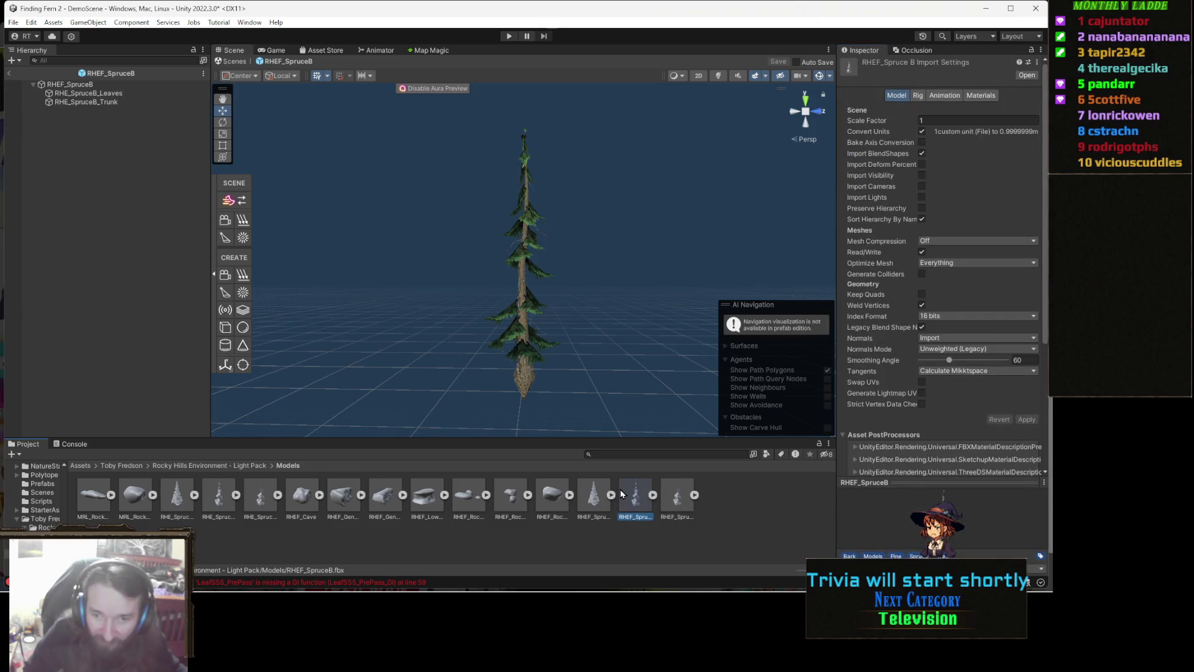
# - Zoom and orbit to look up into the spruce branches, then return to the Map Magic graph
pyautogui.scroll(5, 509, 293)
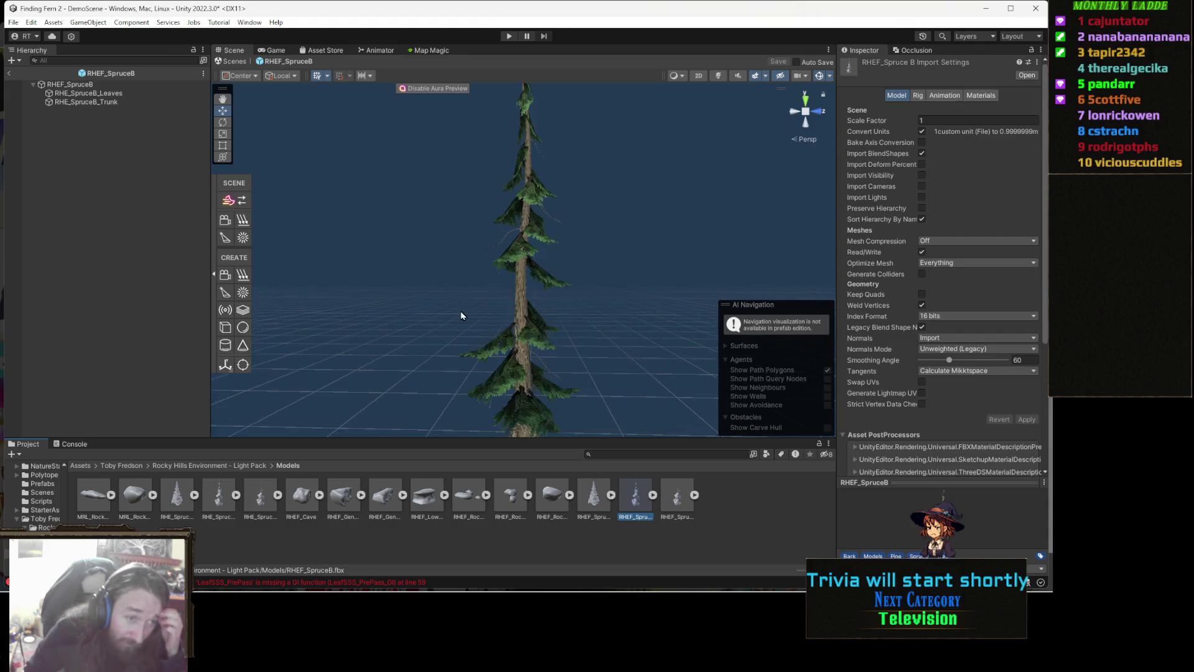
pyautogui.scroll(5, 474, 320)
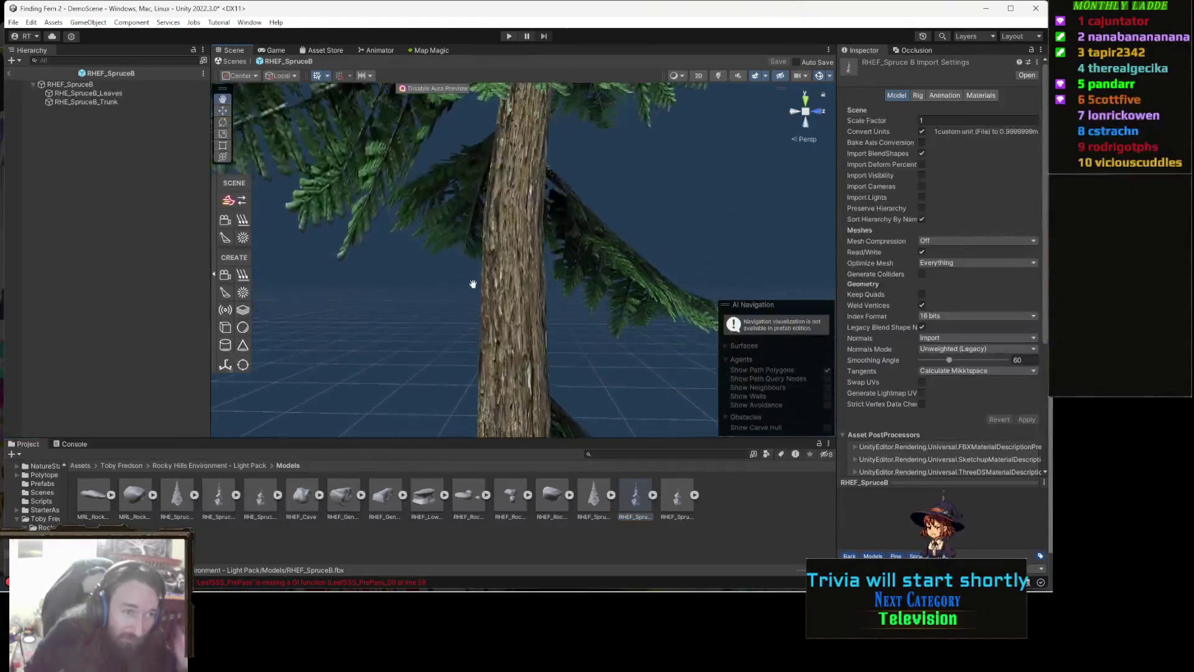
pyautogui.moveTo(529, 347)
pyautogui.mouseDown()
pyautogui.moveTo(458, 325)
pyautogui.moveTo(509, 333)
pyautogui.moveTo(504, 312)
pyautogui.moveTo(413, 341)
pyautogui.moveTo(576, 327)
pyautogui.moveTo(491, 332)
pyautogui.moveTo(618, 312)
pyautogui.moveTo(512, 330)
pyautogui.moveTo(663, 319)
pyautogui.moveTo(600, 374)
pyautogui.moveTo(597, 320)
pyautogui.moveTo(573, 373)
pyautogui.moveTo(476, 357)
pyautogui.moveTo(375, 300)
pyautogui.mouseUp()
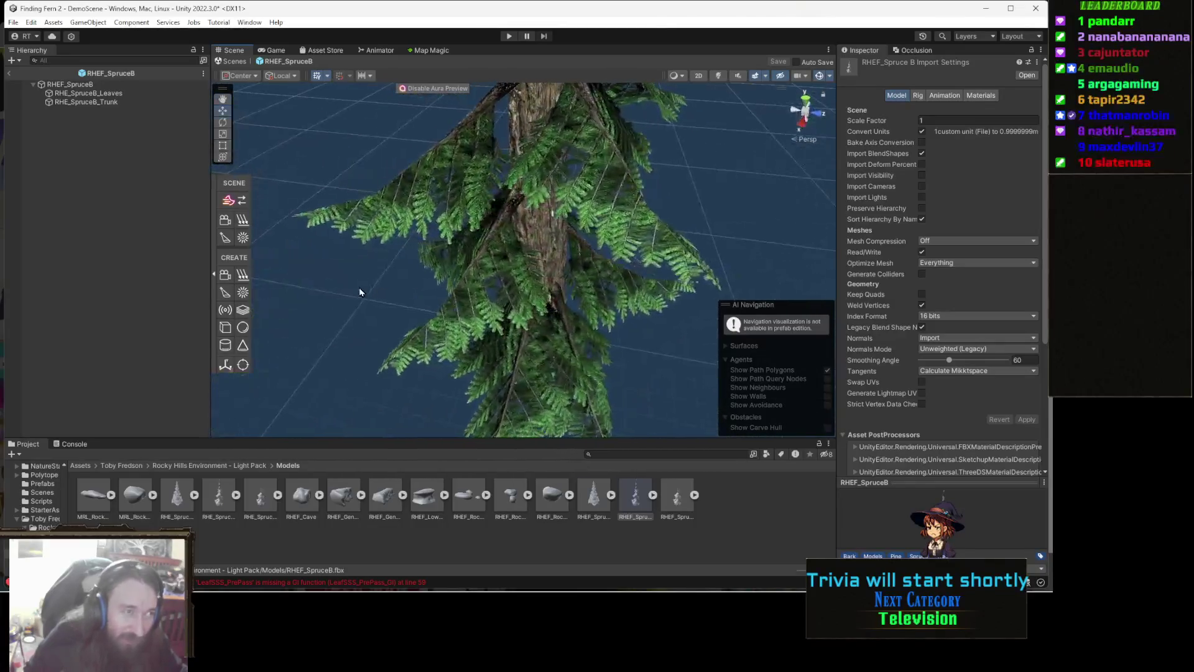
pyautogui.click(425, 51)
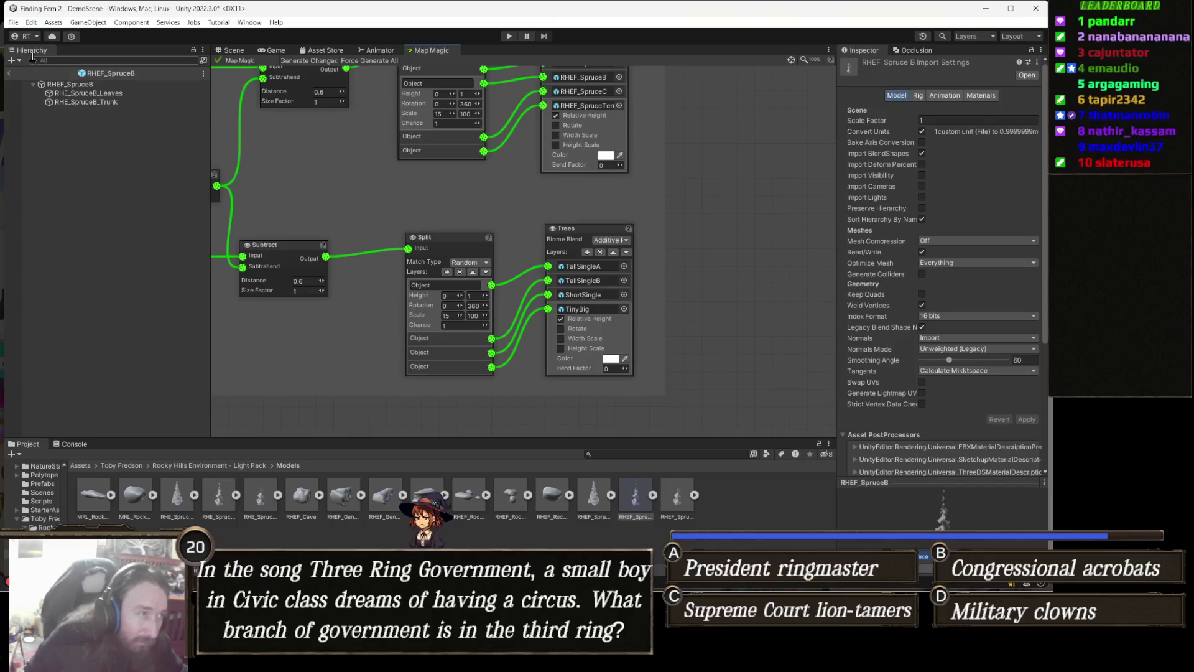
# - Leave the spruce prefab via the Rocky Hills Prefabs folder and return to the Map Magic graph
pyautogui.click(111, 73)
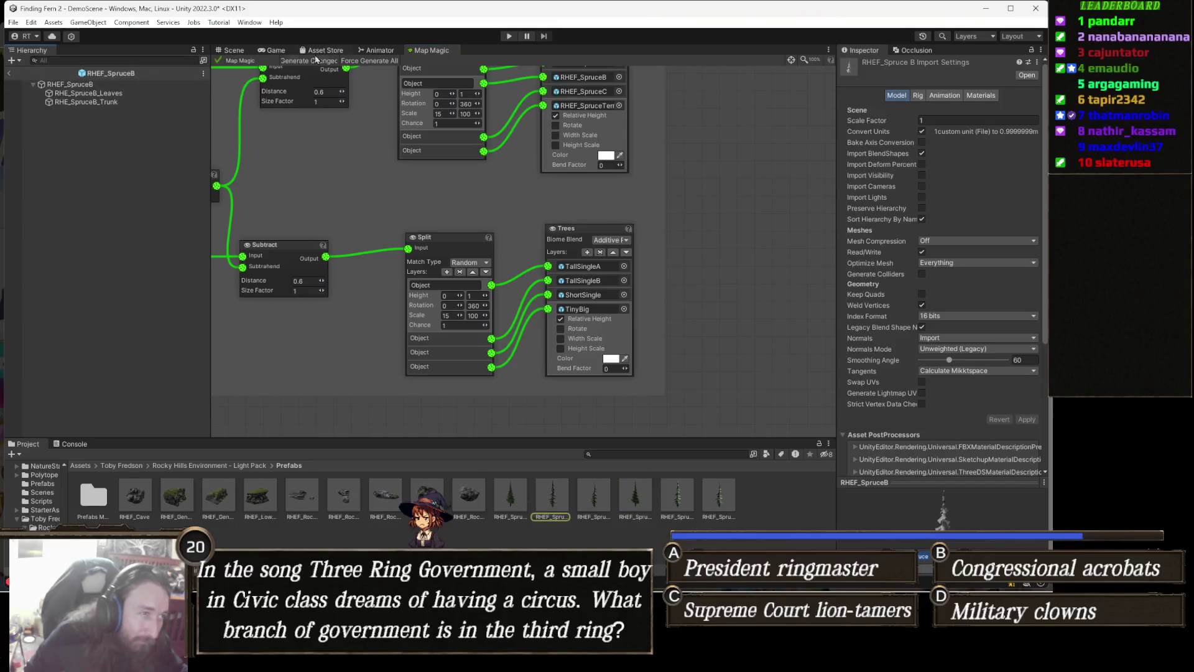
pyautogui.click(237, 51)
pyautogui.click(242, 67)
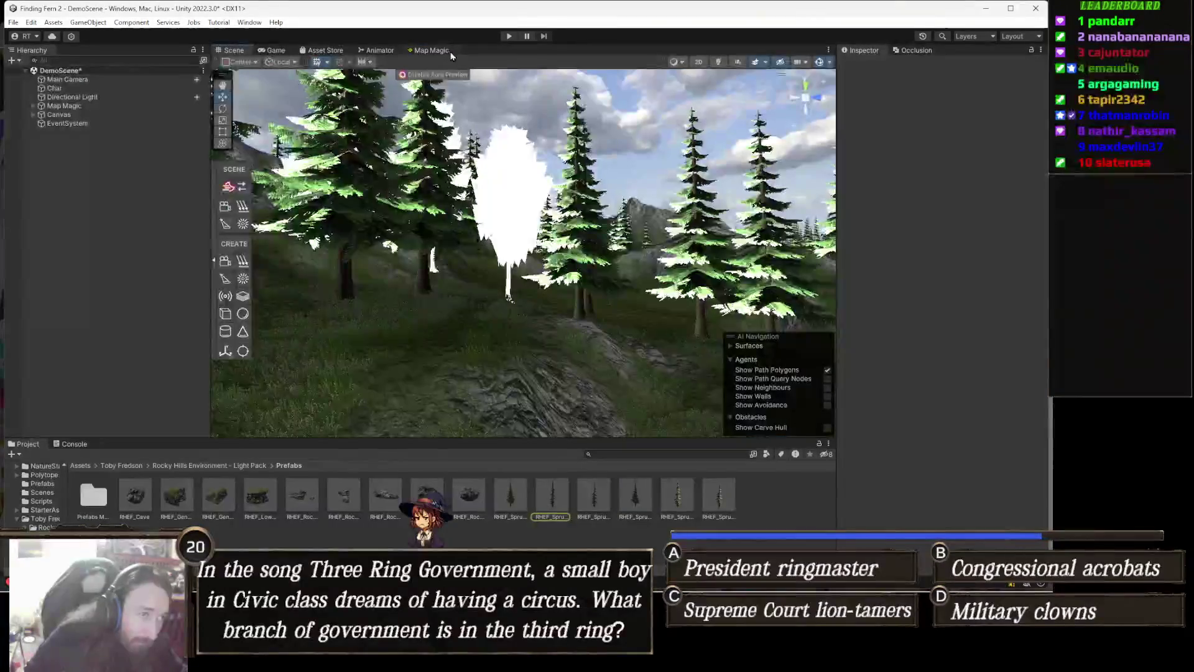
pyautogui.click(431, 51)
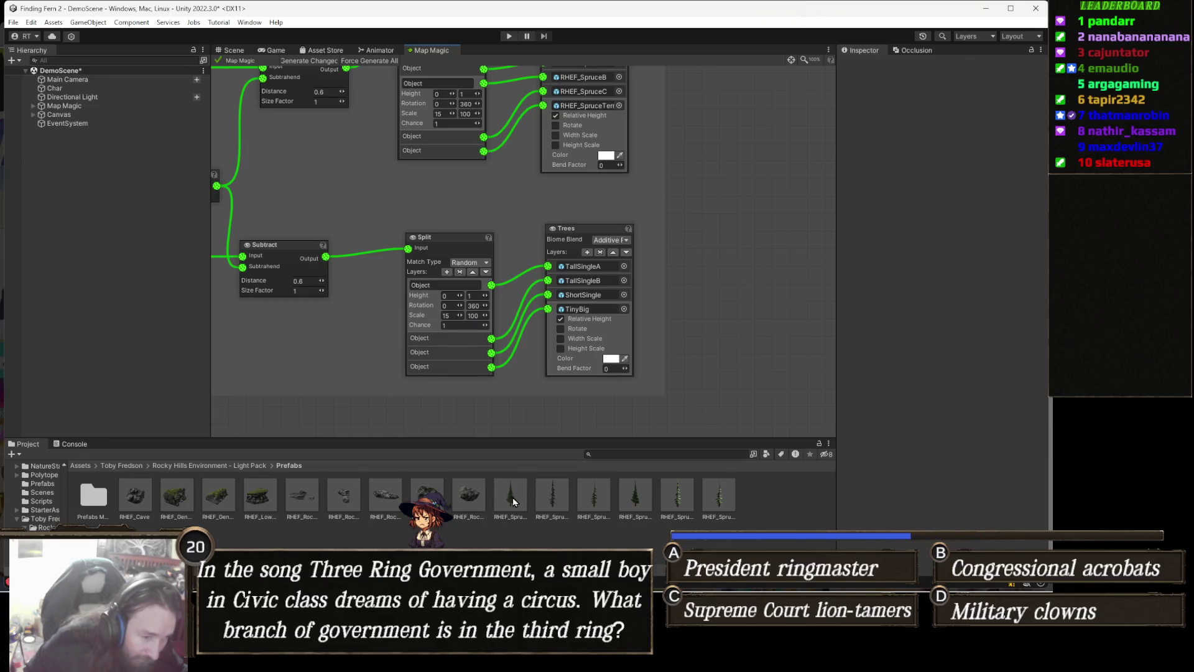
# - Fill the lower Trees node's TallSingleA, ShortSingle and TinyBig layers with spruce prefabs, TinyBig getting RHEF_SpruceC
pyautogui.moveTo(512, 497)
pyautogui.mouseDown()
pyautogui.moveTo(597, 308)
pyautogui.moveTo(601, 271)
pyautogui.moveTo(598, 286)
pyautogui.mouseUp()
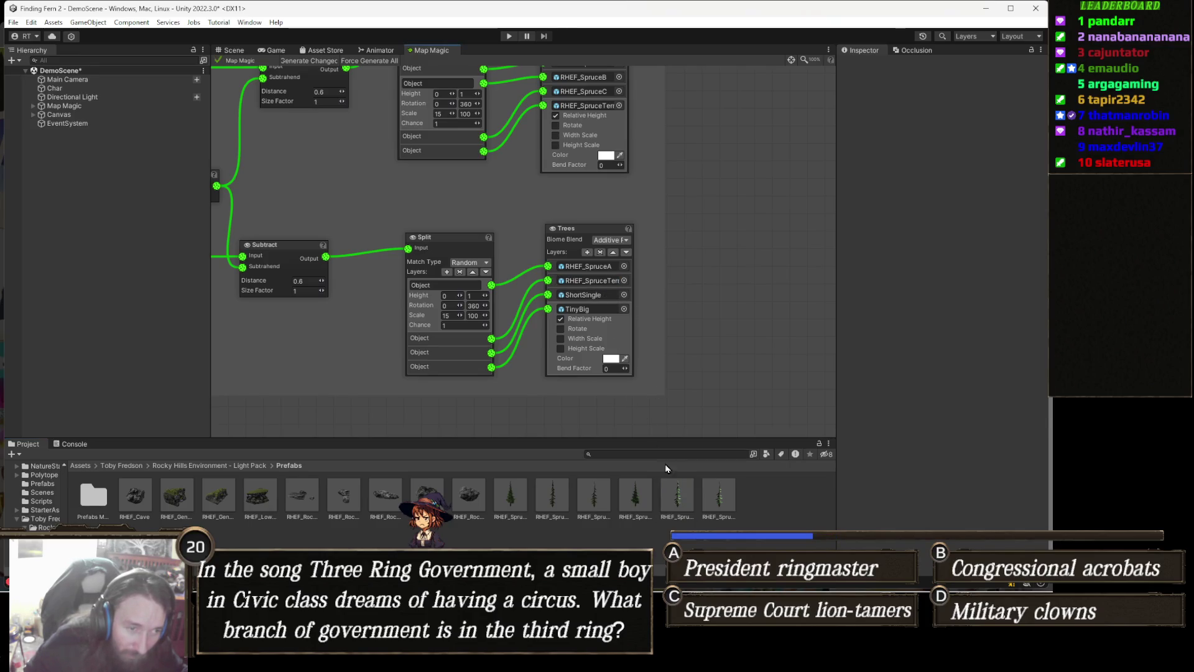
pyautogui.moveTo(634, 324); pyautogui.dragTo(594, 294)
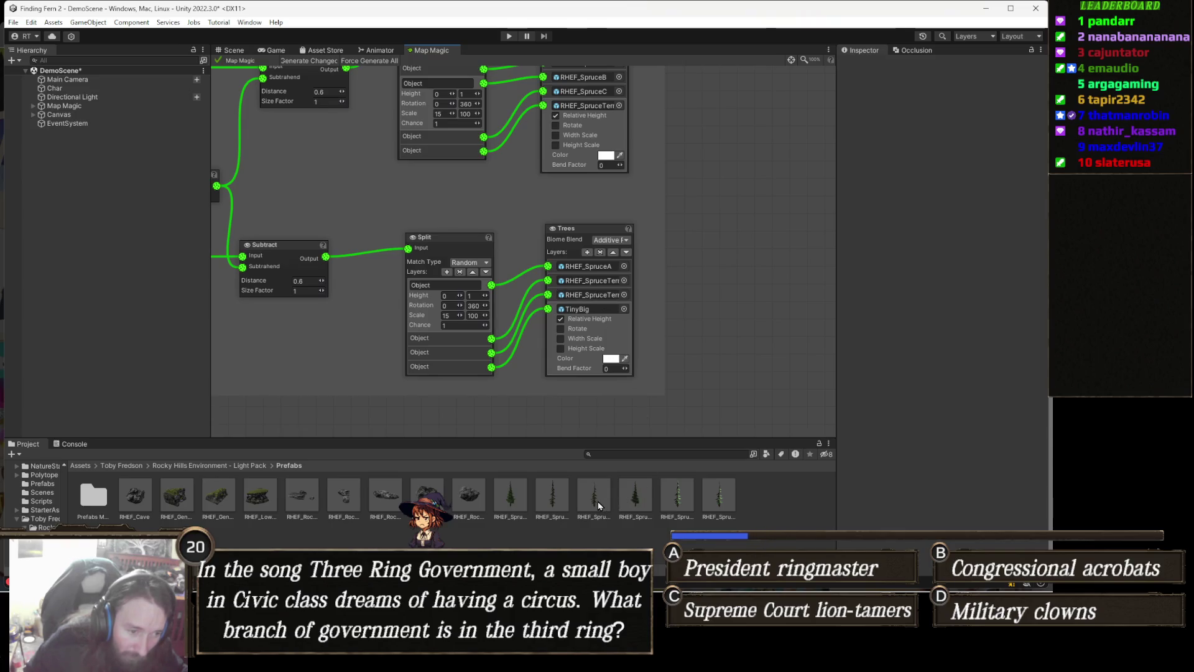
pyautogui.moveTo(593, 505); pyautogui.dragTo(601, 310)
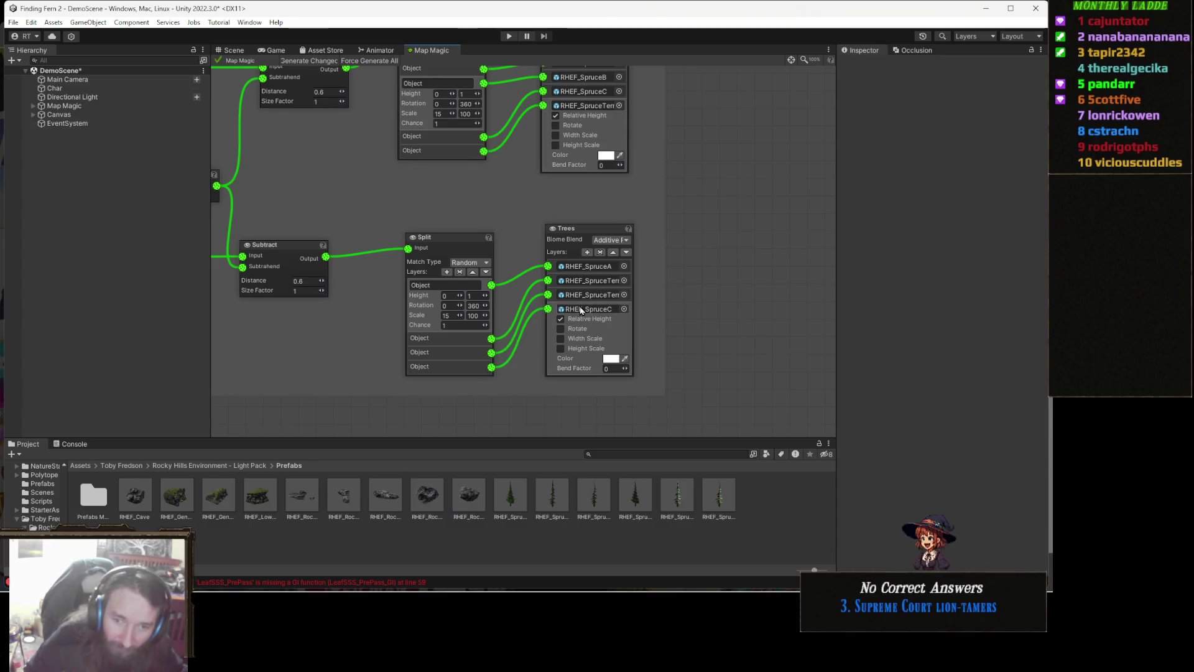
pyautogui.click(234, 50)
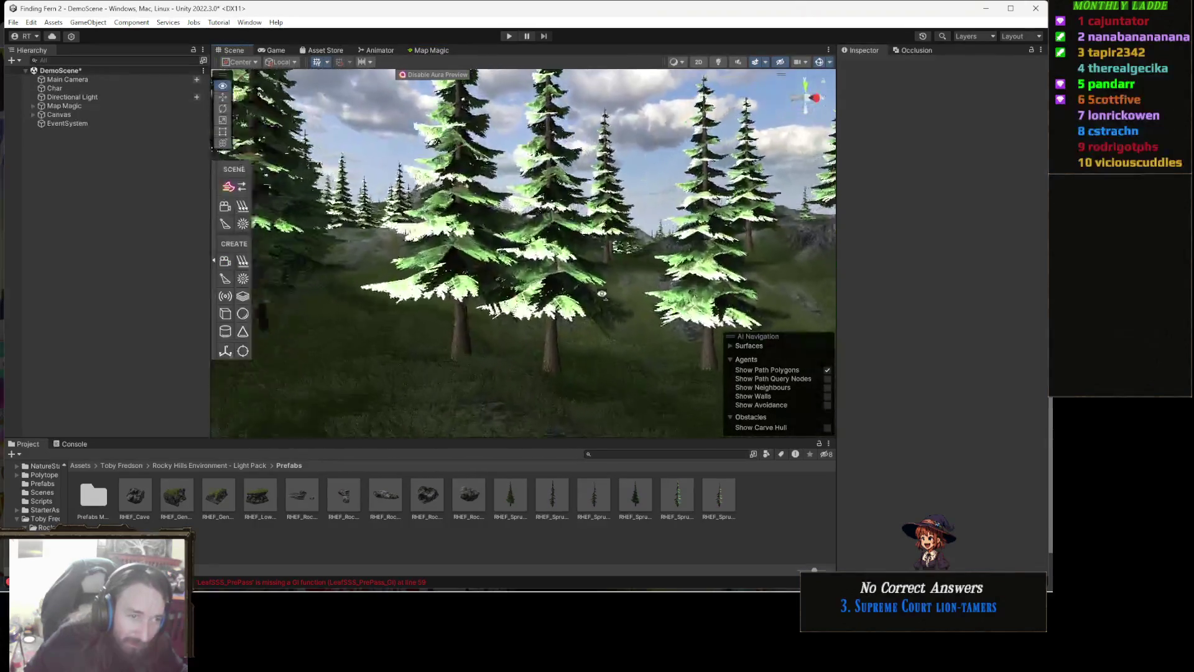
pyautogui.press('w')
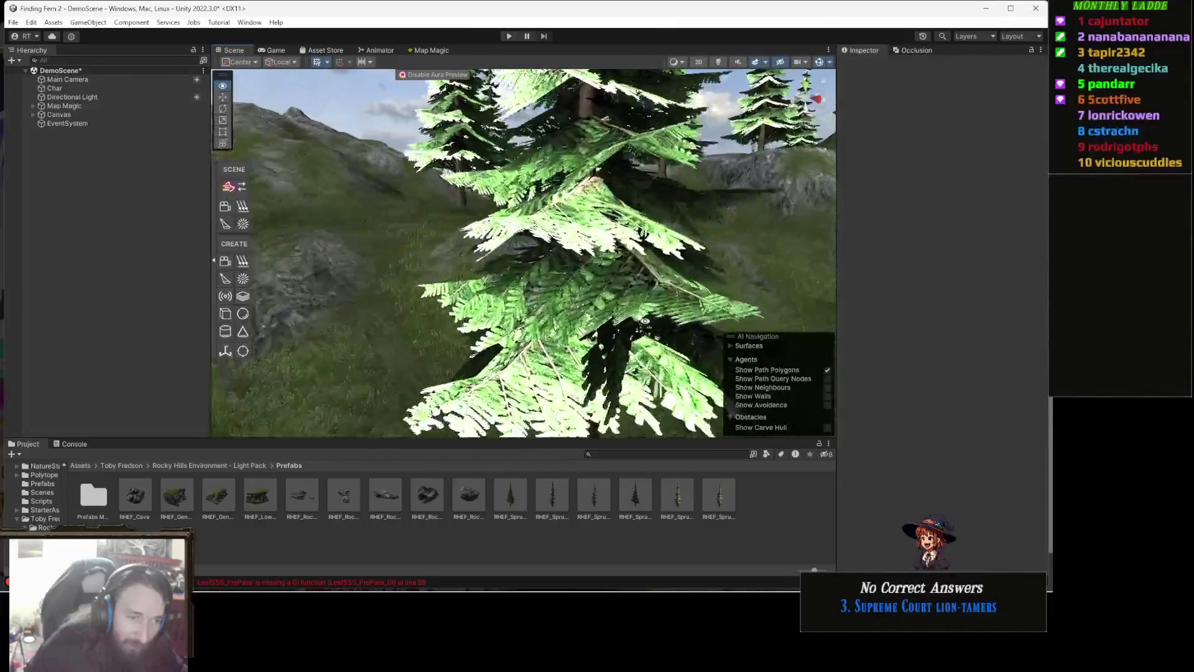
pyautogui.press('w')
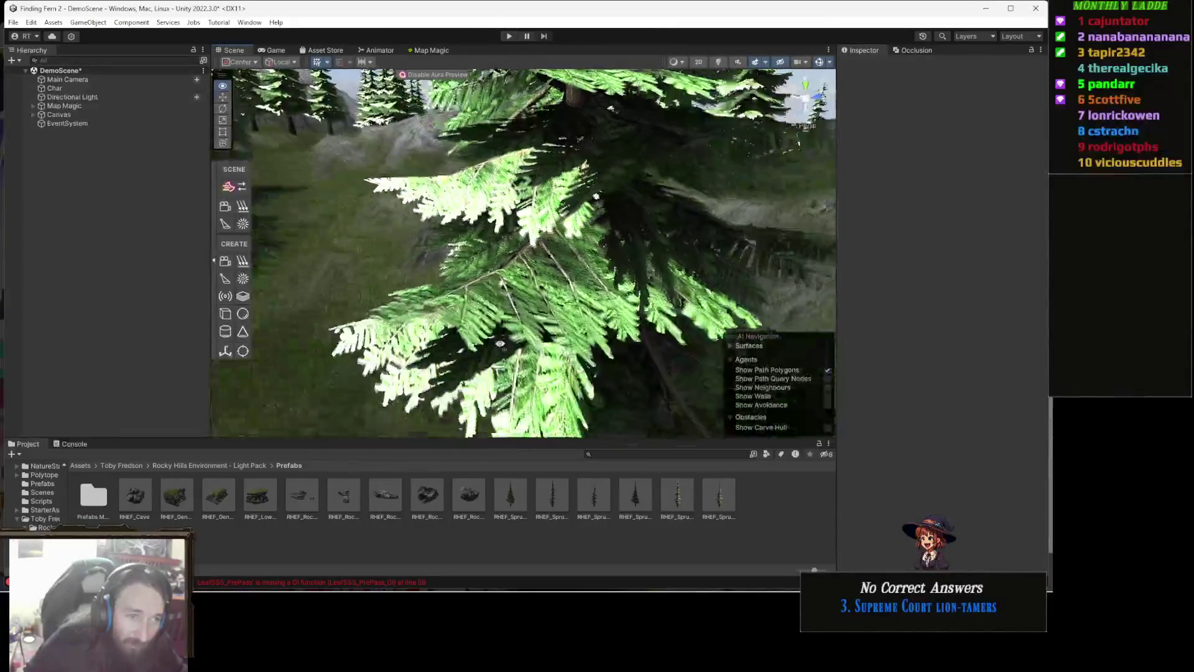
pyautogui.press('s')
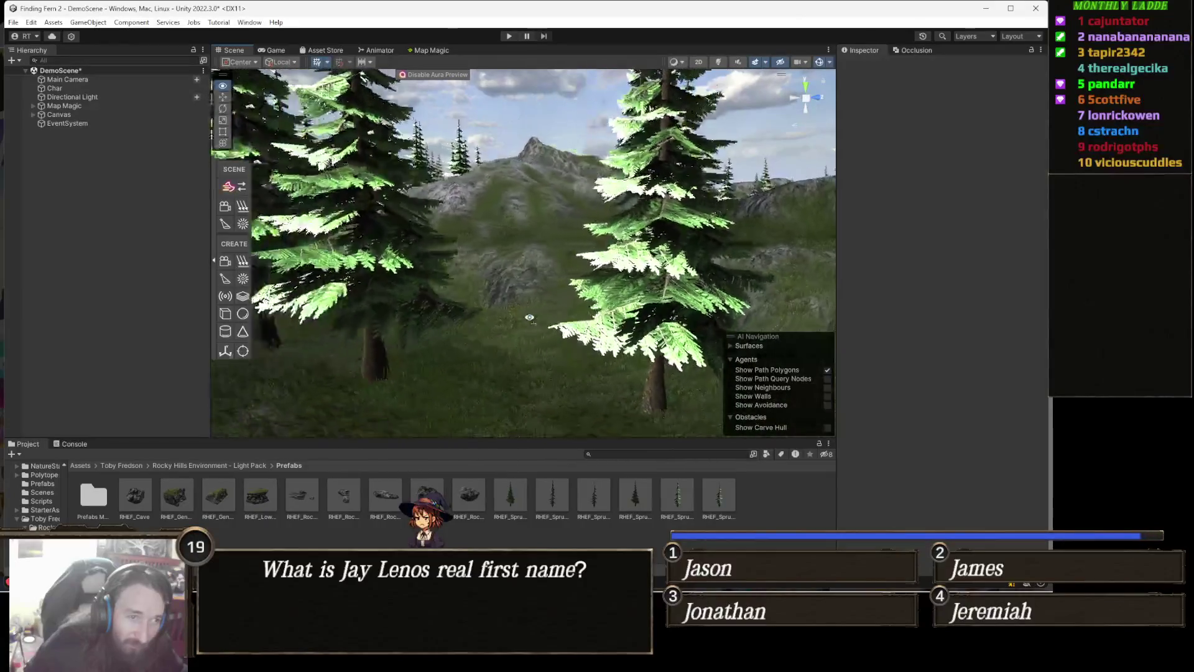
pyautogui.press('s')
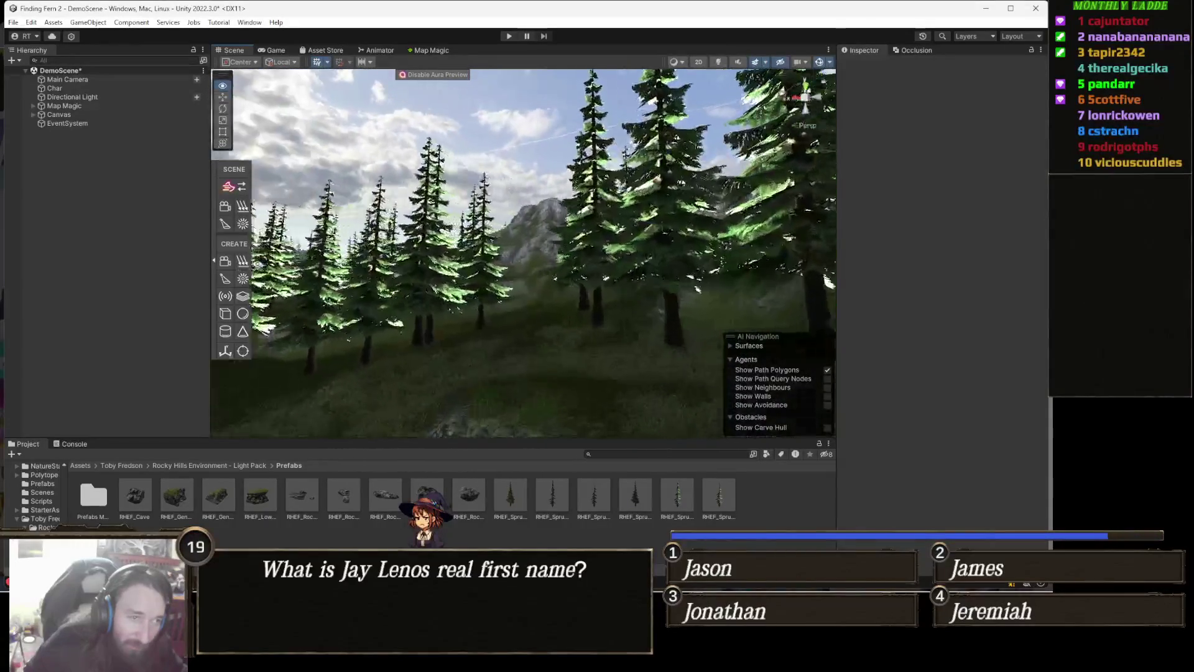
pyautogui.press('w')
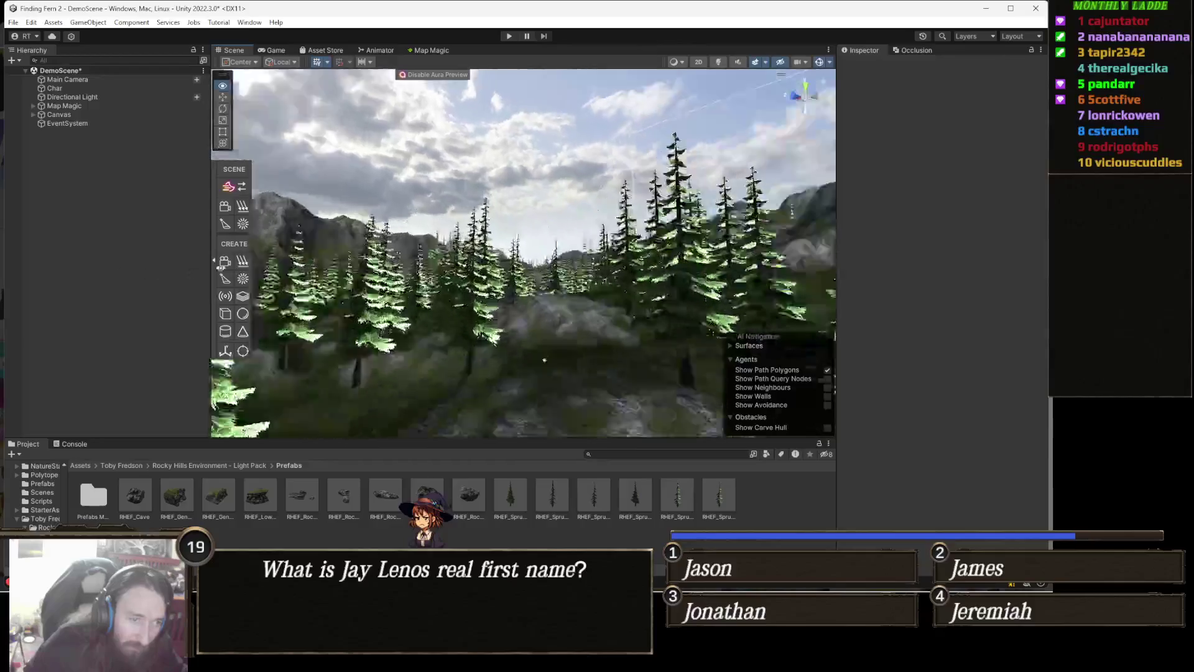
pyautogui.press('w')
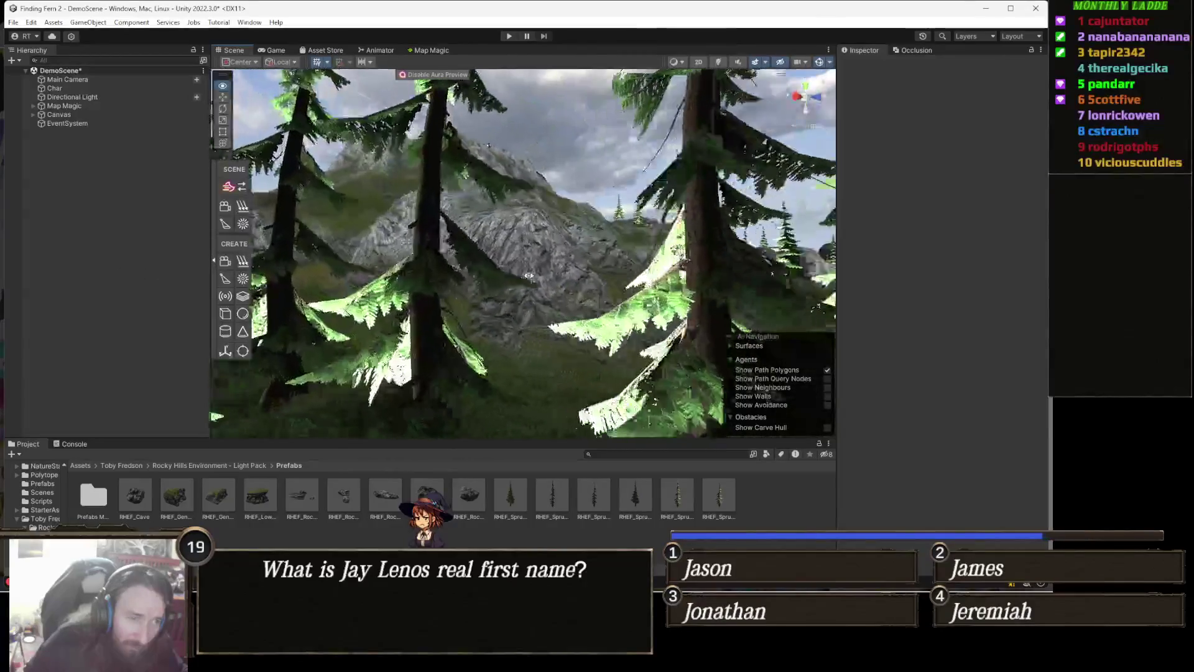
pyautogui.press('w')
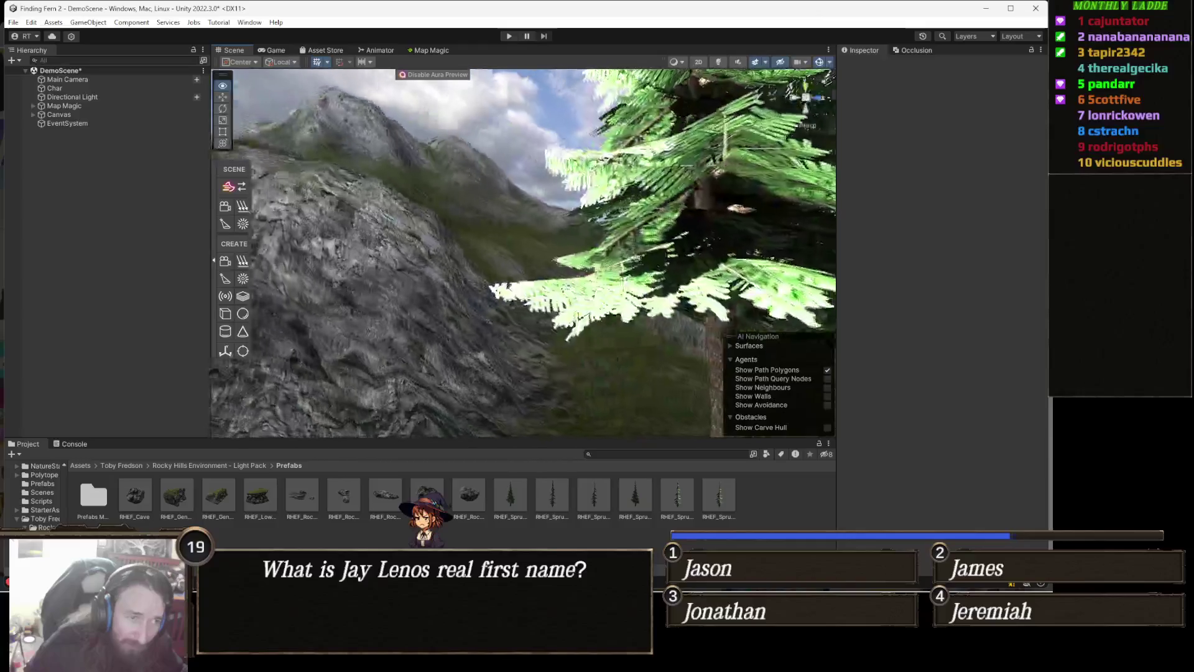
pyautogui.press('w')
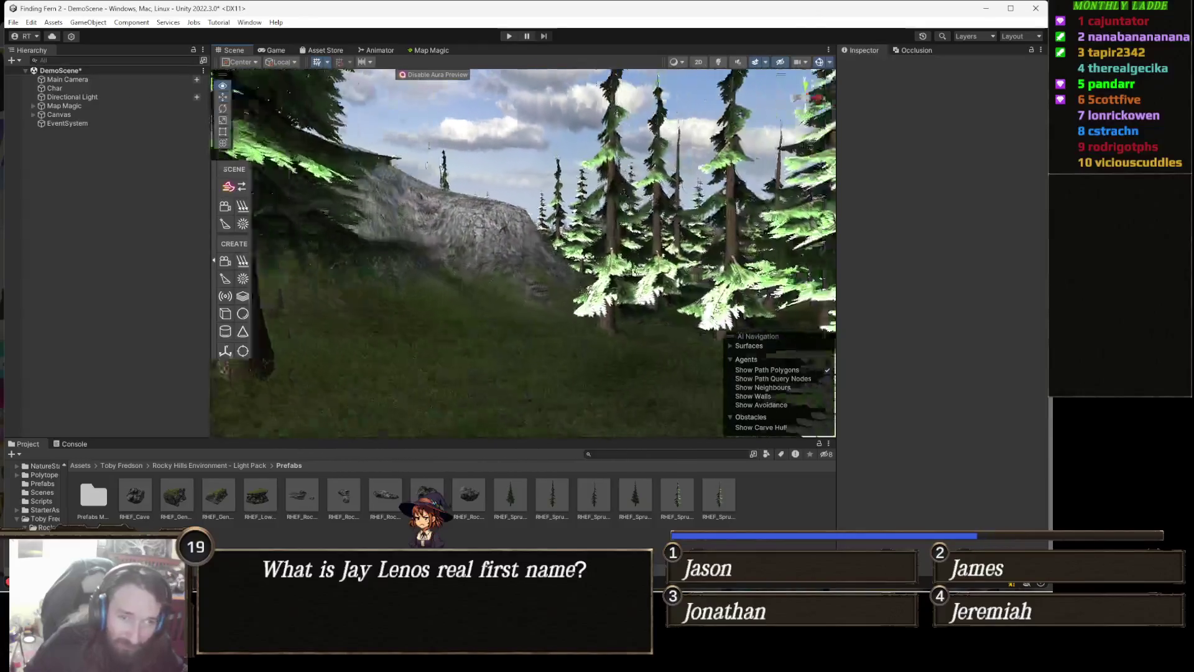
pyautogui.press('s')
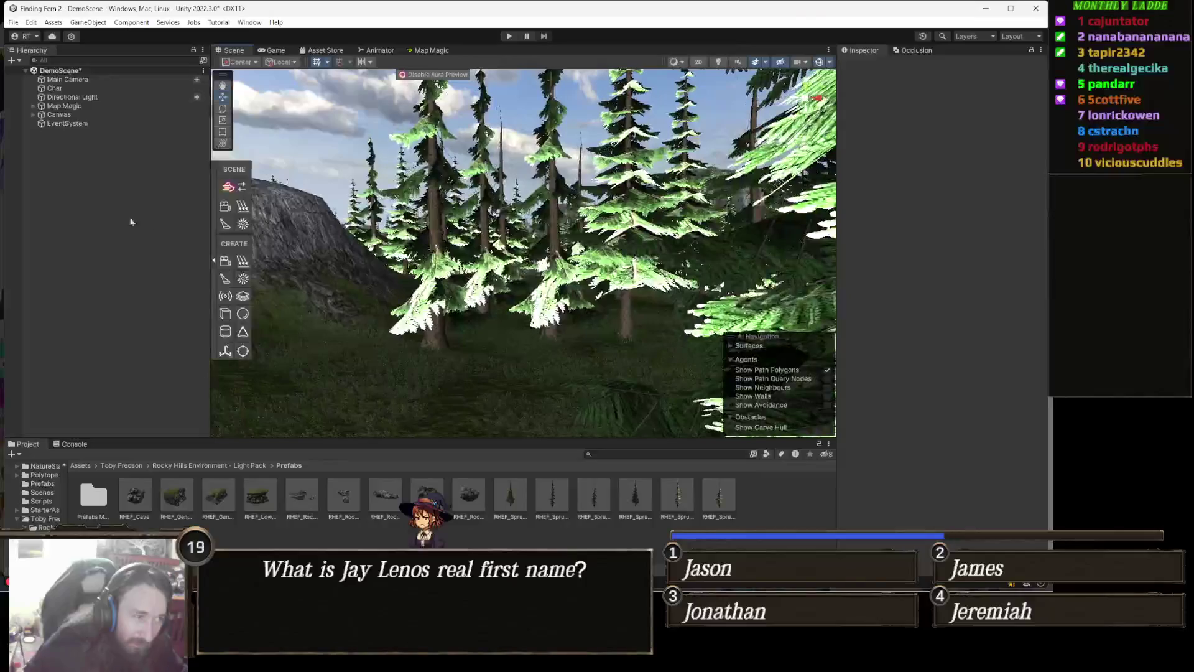
pyautogui.click(242, 261)
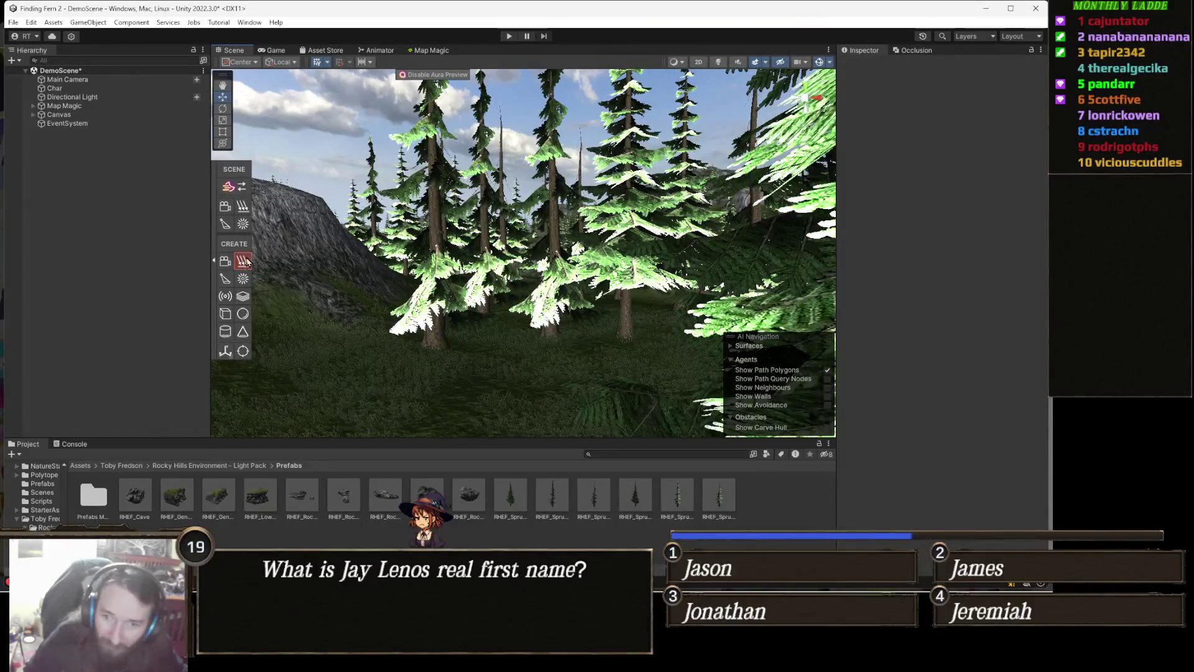
pyautogui.press('w')
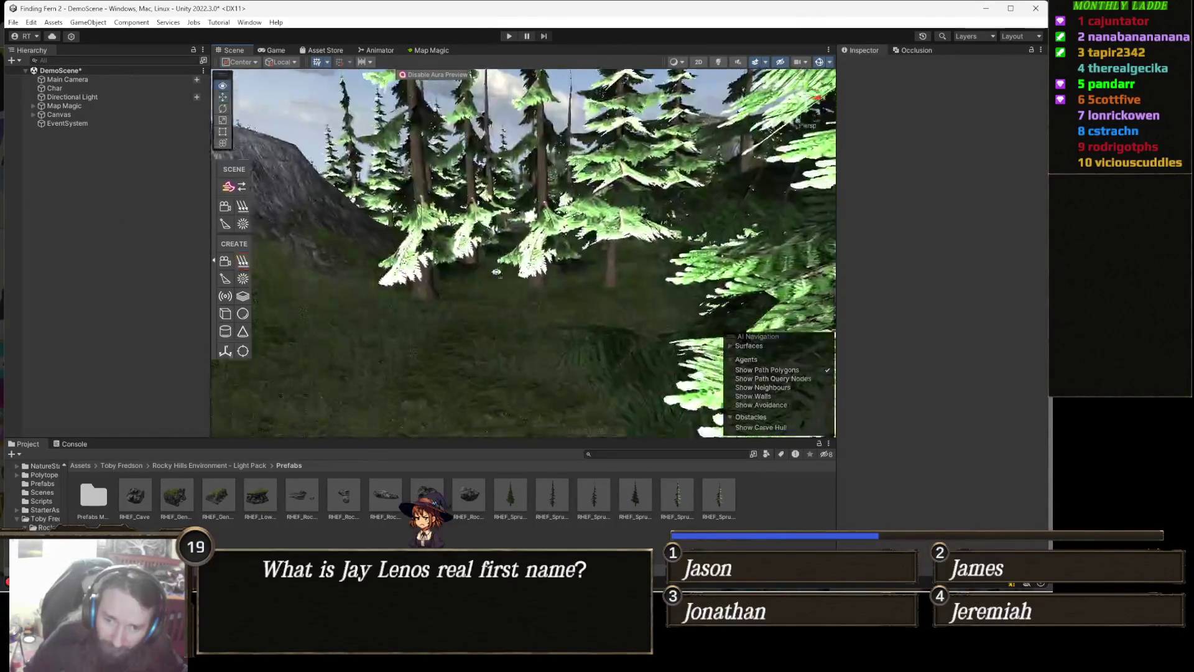
pyautogui.press('s')
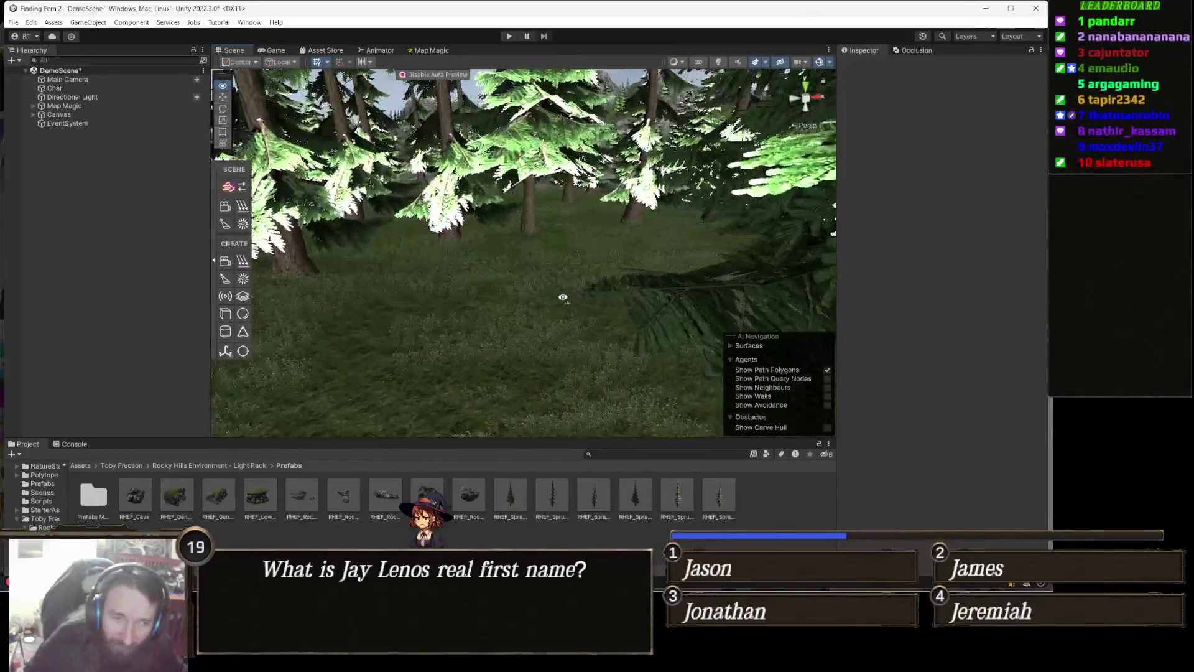
pyautogui.press('w')
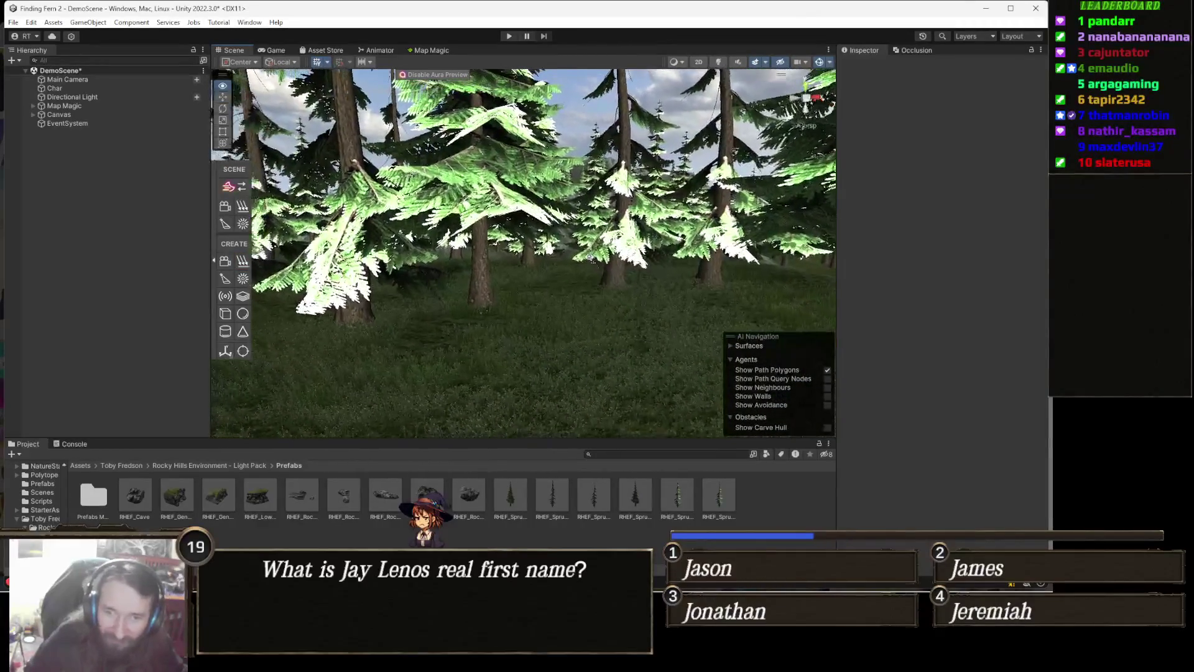
pyautogui.press('w')
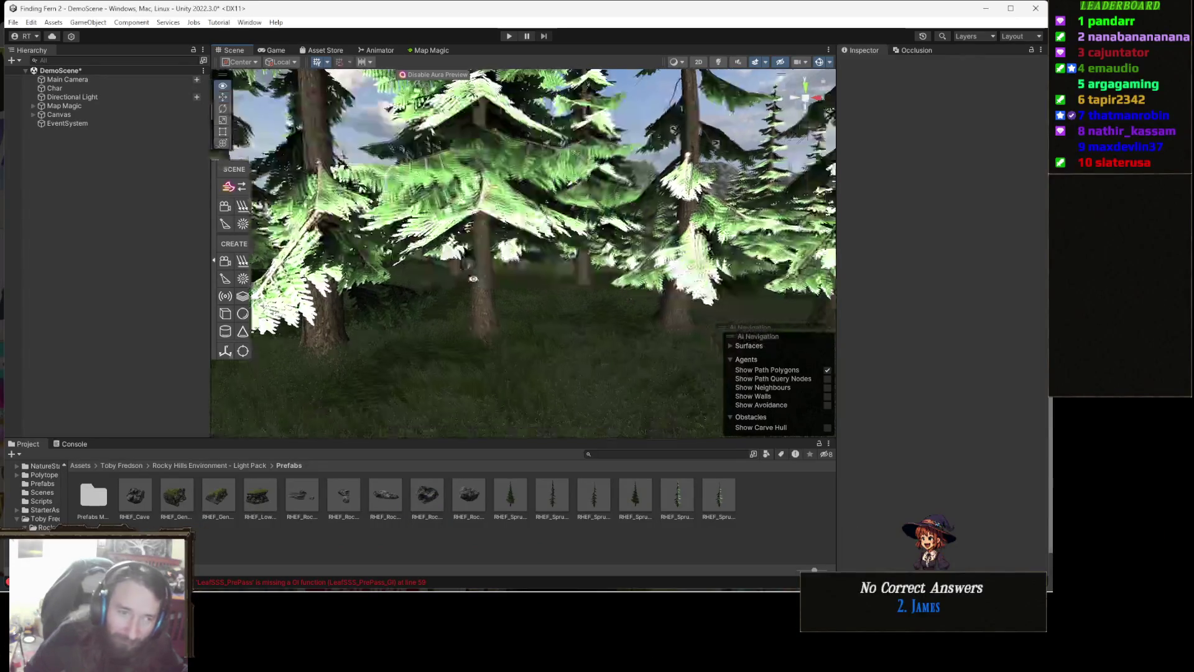
pyautogui.press('w')
pyautogui.press('w')
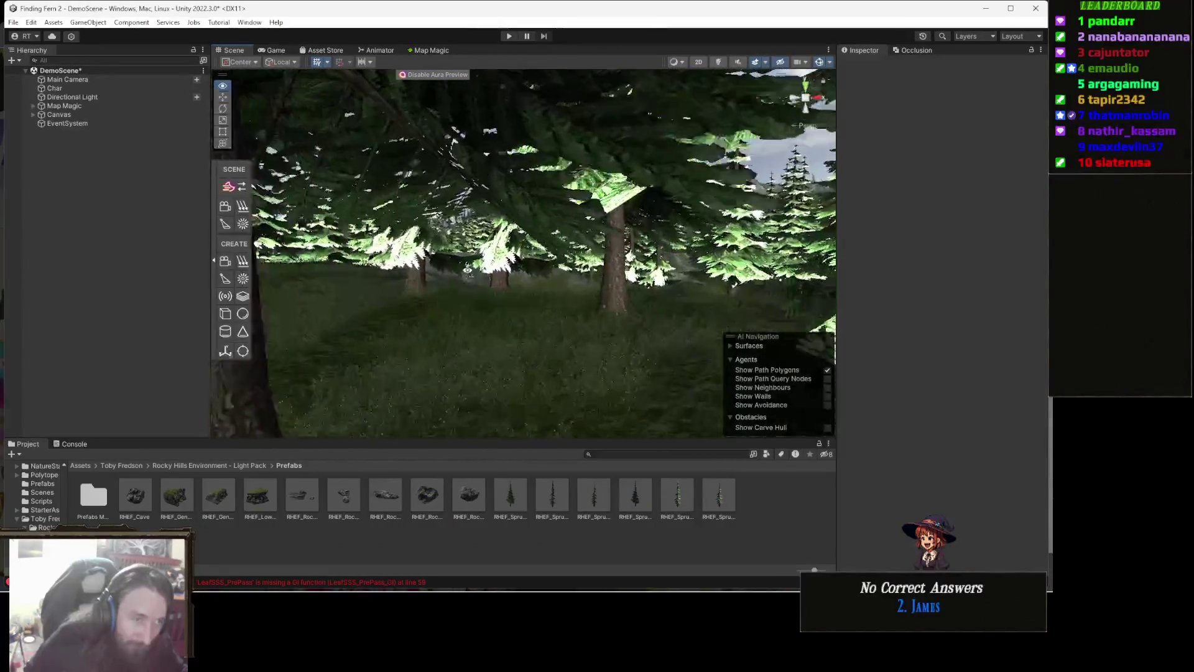
pyautogui.press('w')
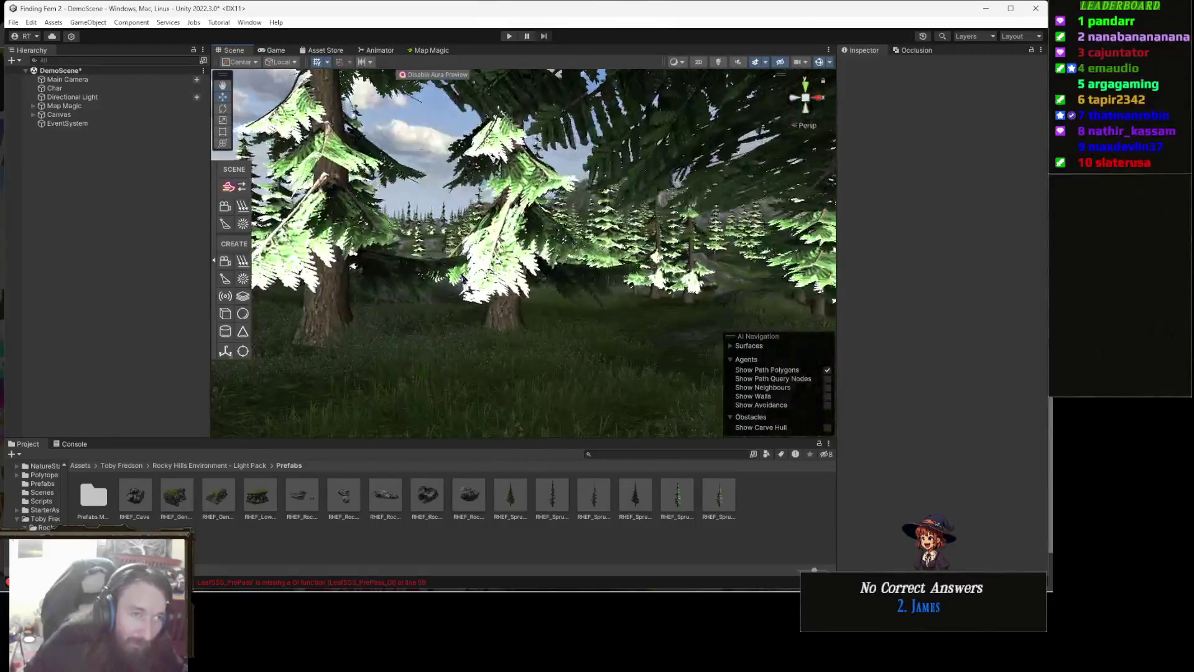
pyautogui.click(437, 49)
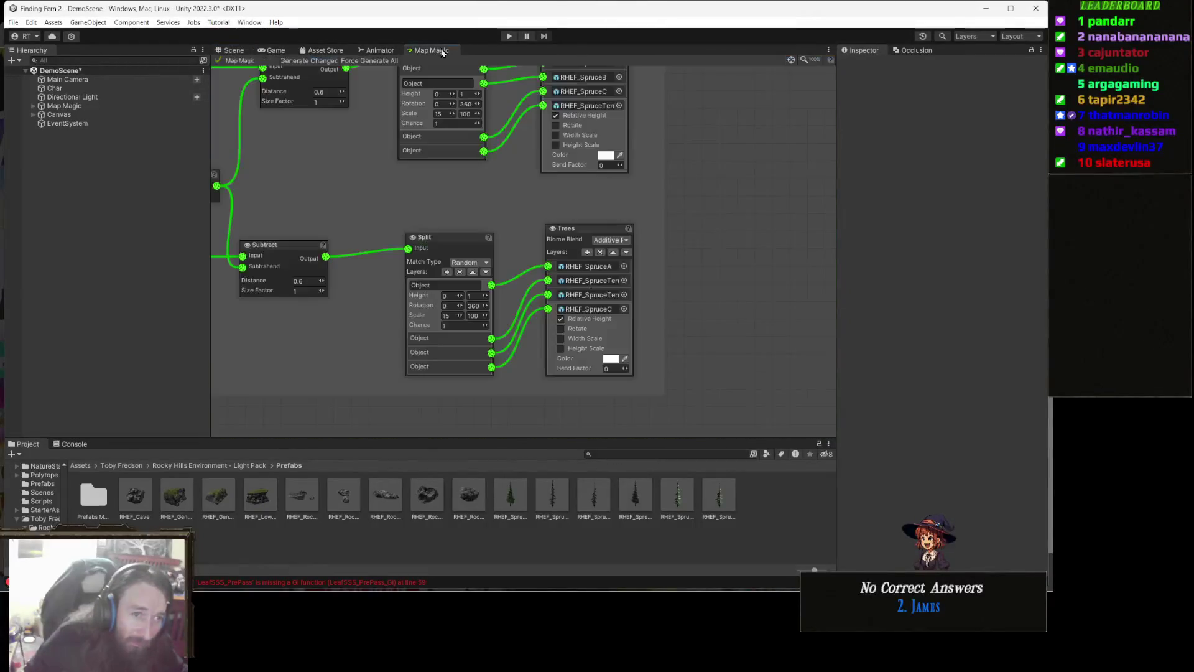
# - Pan the graph over the Blend, Slope and upper Trees nodes, then switch to the Gamedle page in Chrome
pyautogui.moveTo(456, 257)
pyautogui.mouseDown()
pyautogui.moveTo(491, 277)
pyautogui.moveTo(521, 355)
pyautogui.mouseUp()
pyautogui.moveTo(399, 262); pyautogui.dragTo(469, 328)
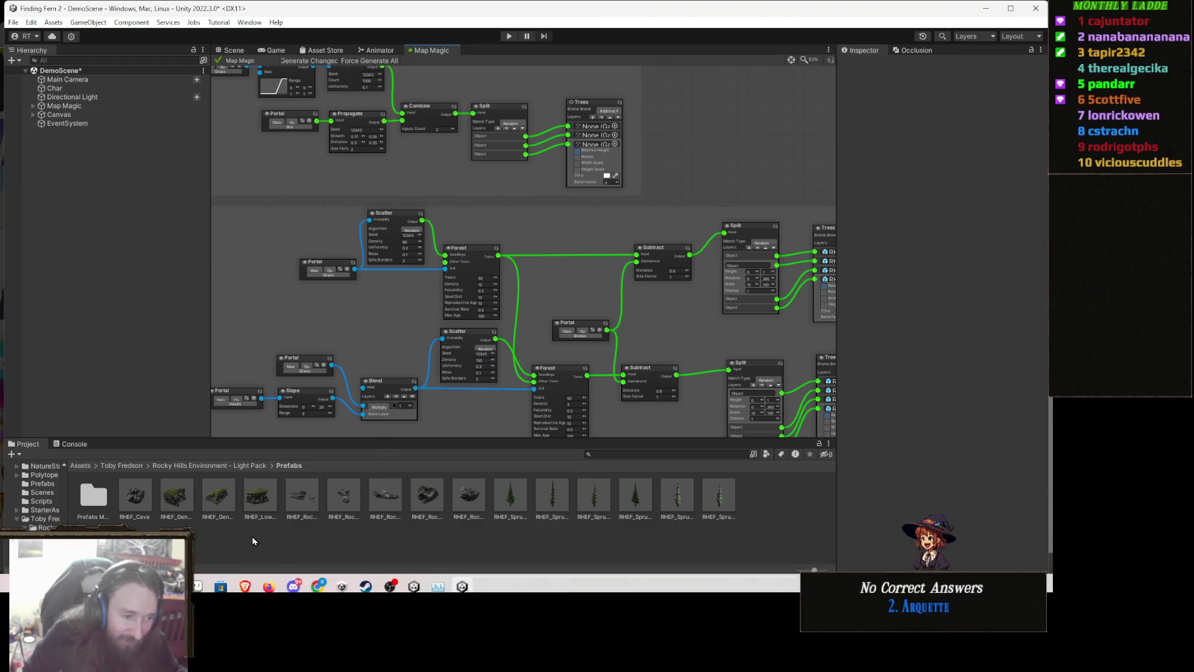
pyautogui.moveTo(318, 586)
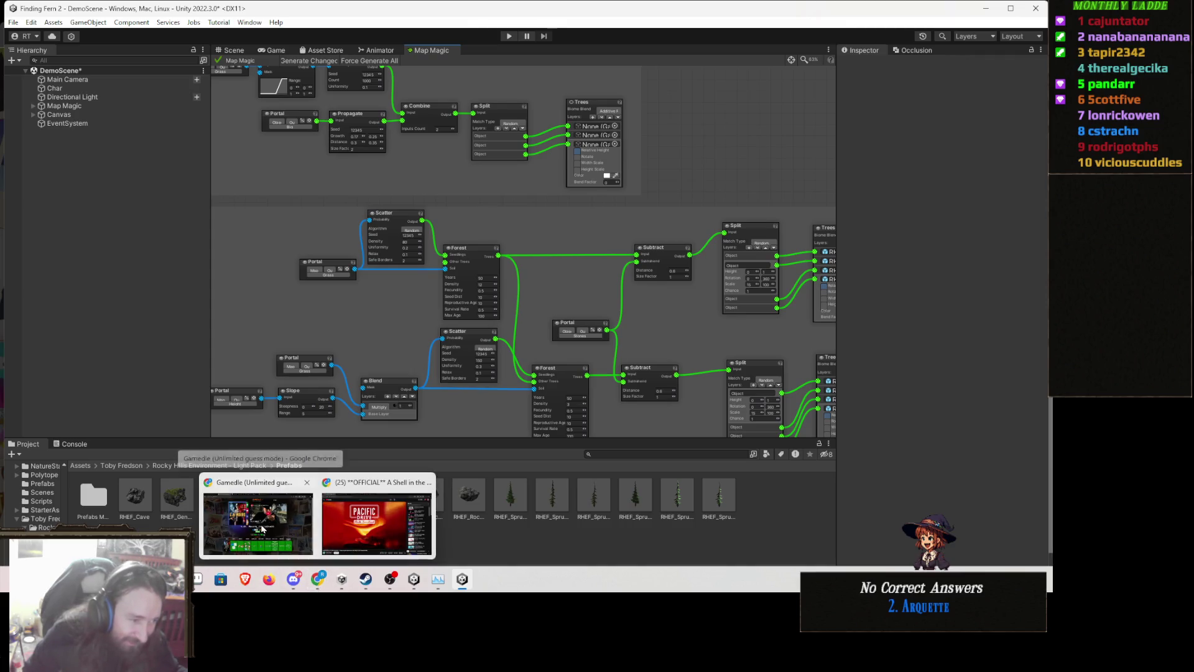
pyautogui.click(261, 529)
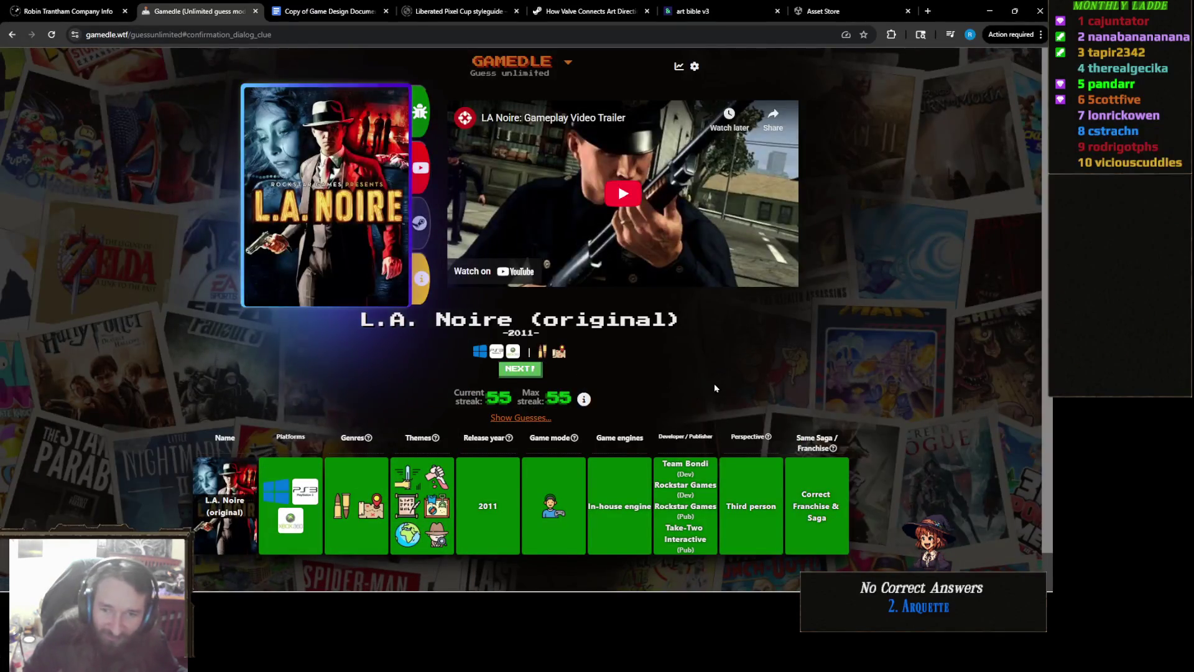
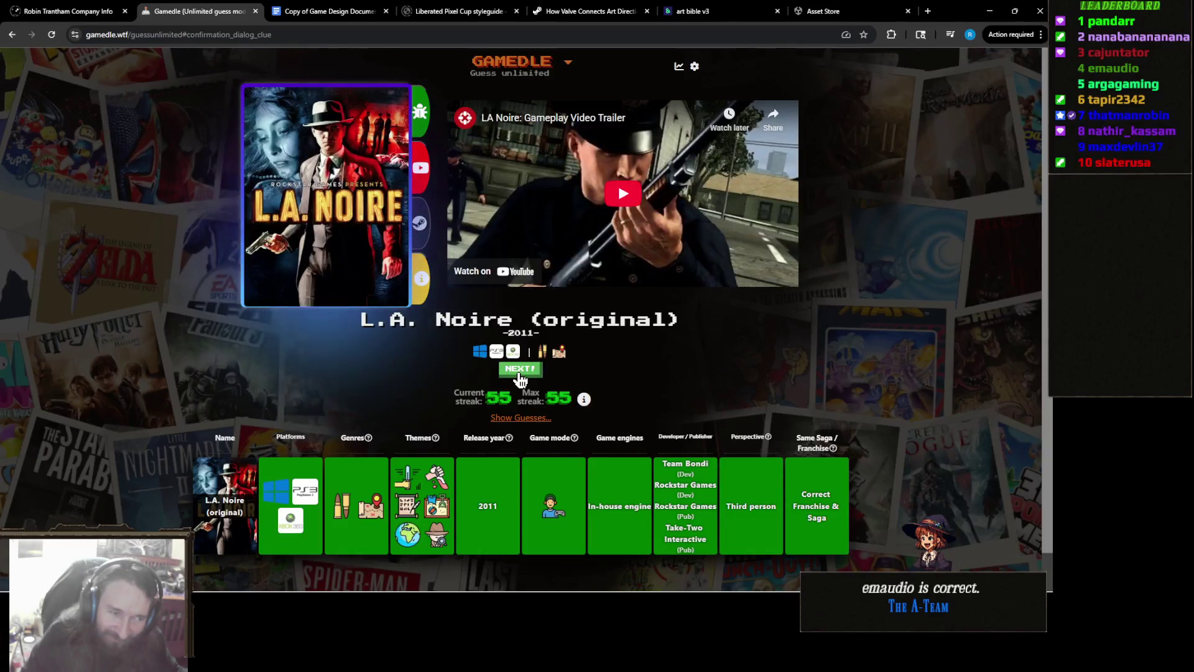
# - Start a new puzzle after L.A. Noire and submit Dishonored 2 as the first guess
pyautogui.click(519, 373)
pyautogui.click(533, 209)
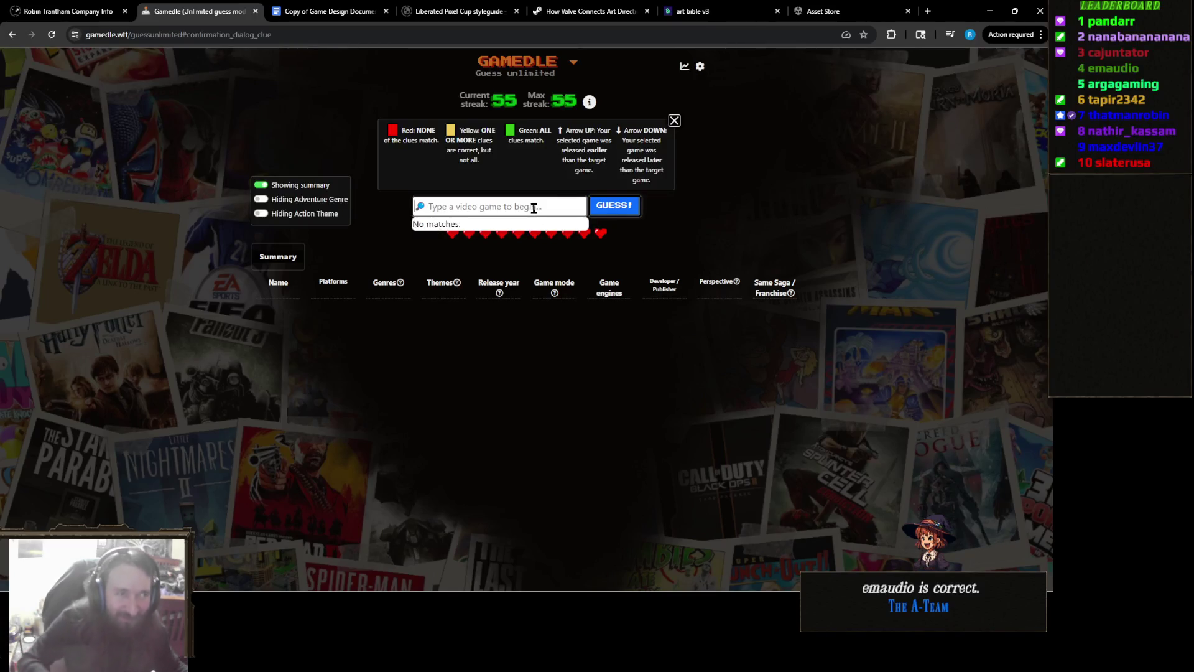
pyautogui.write('Dishonored')
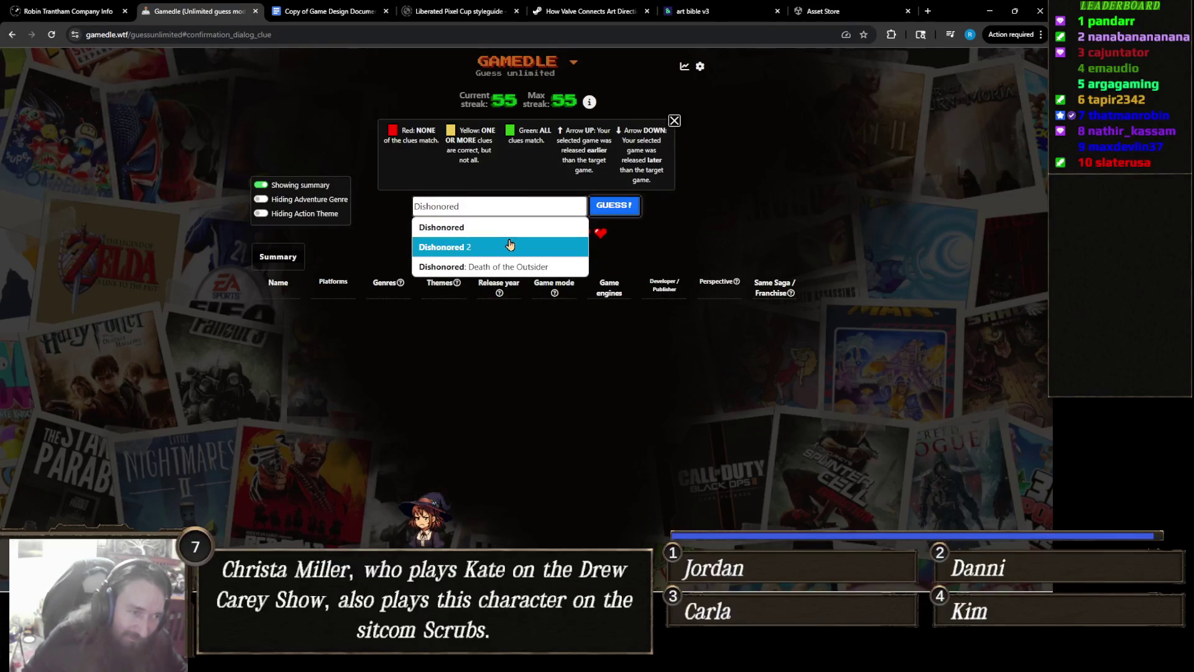
pyautogui.click(546, 246)
pyautogui.click(613, 207)
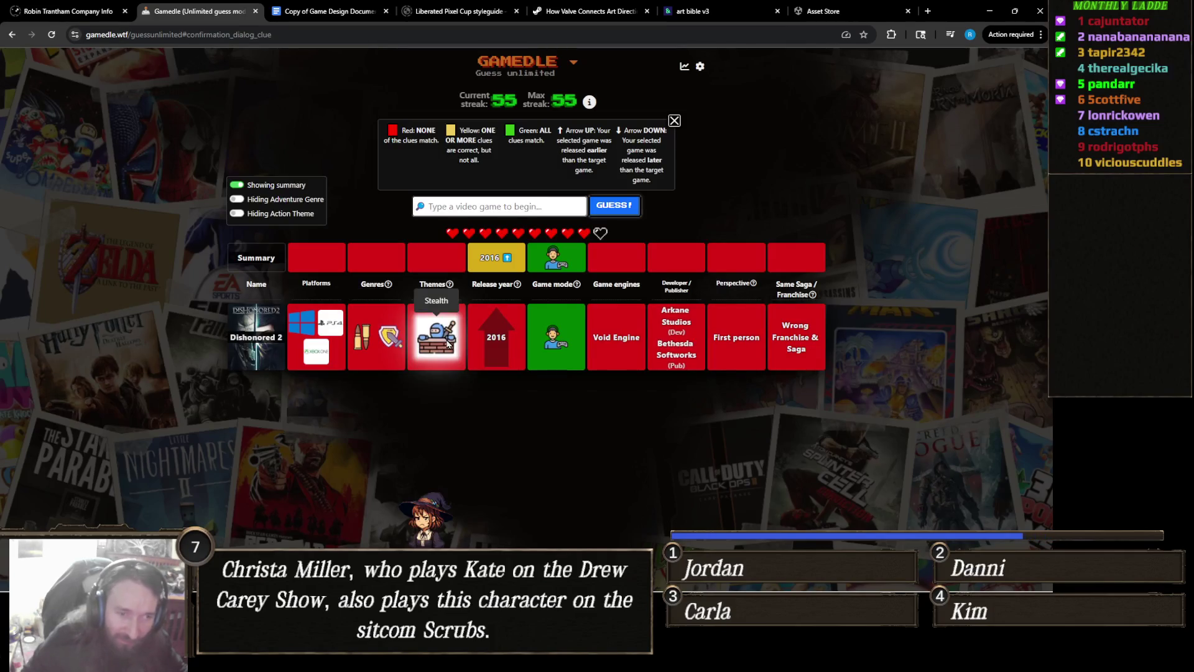
# - Guess Star Wars Jedi: Fallen Order, then The Last of Us Part II
pyautogui.click(552, 208)
pyautogui.write('Jedi Fallen')
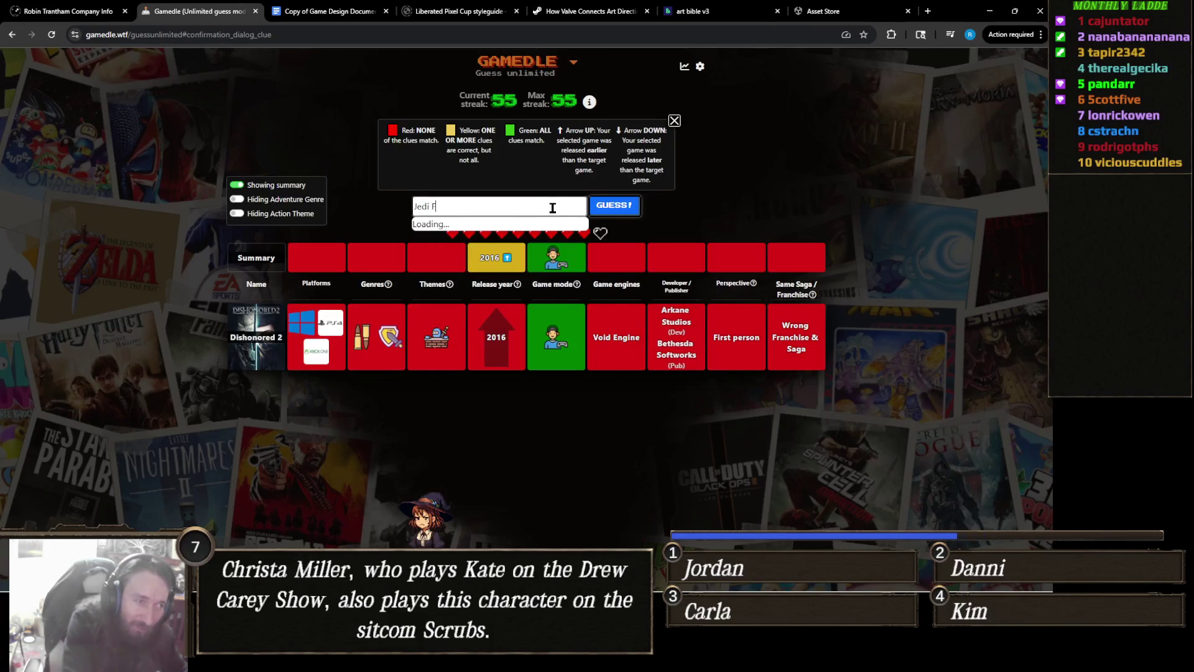
pyautogui.click(551, 226)
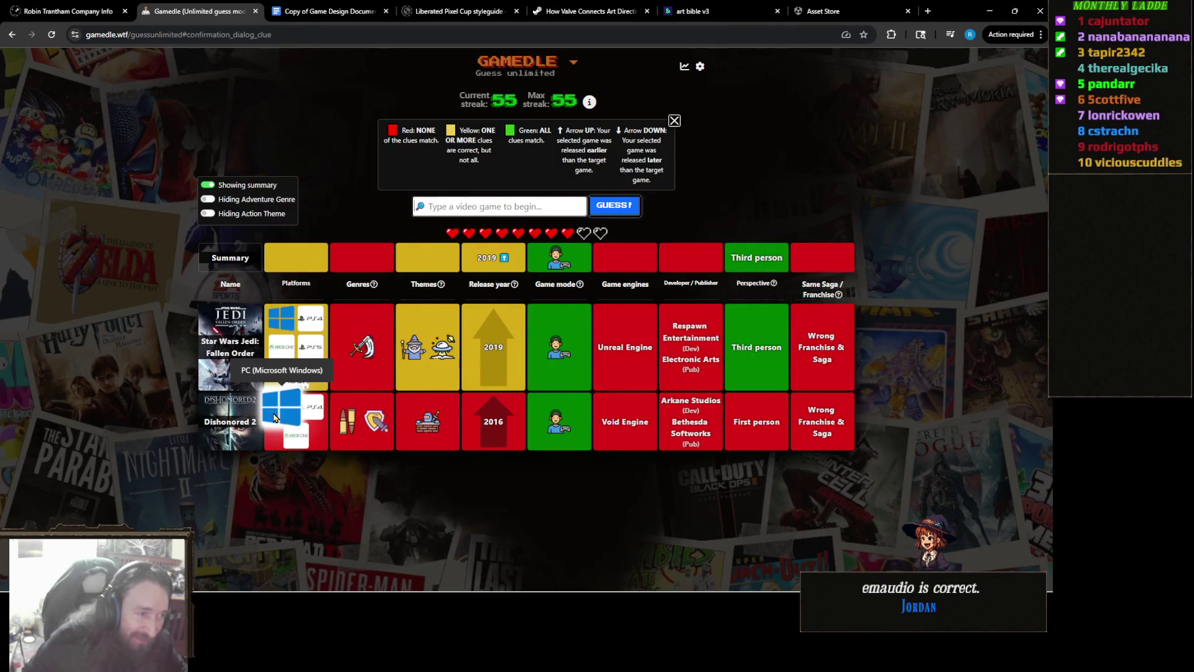
pyautogui.click(503, 201)
pyautogui.write('L')
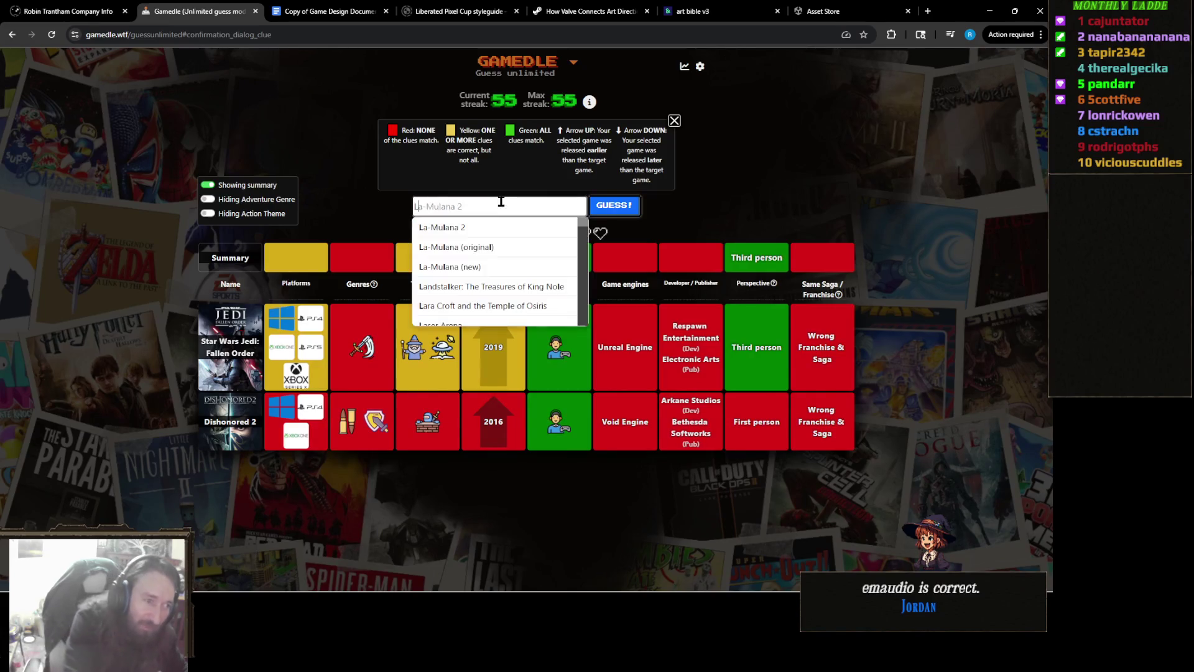
pyautogui.write('ast of us')
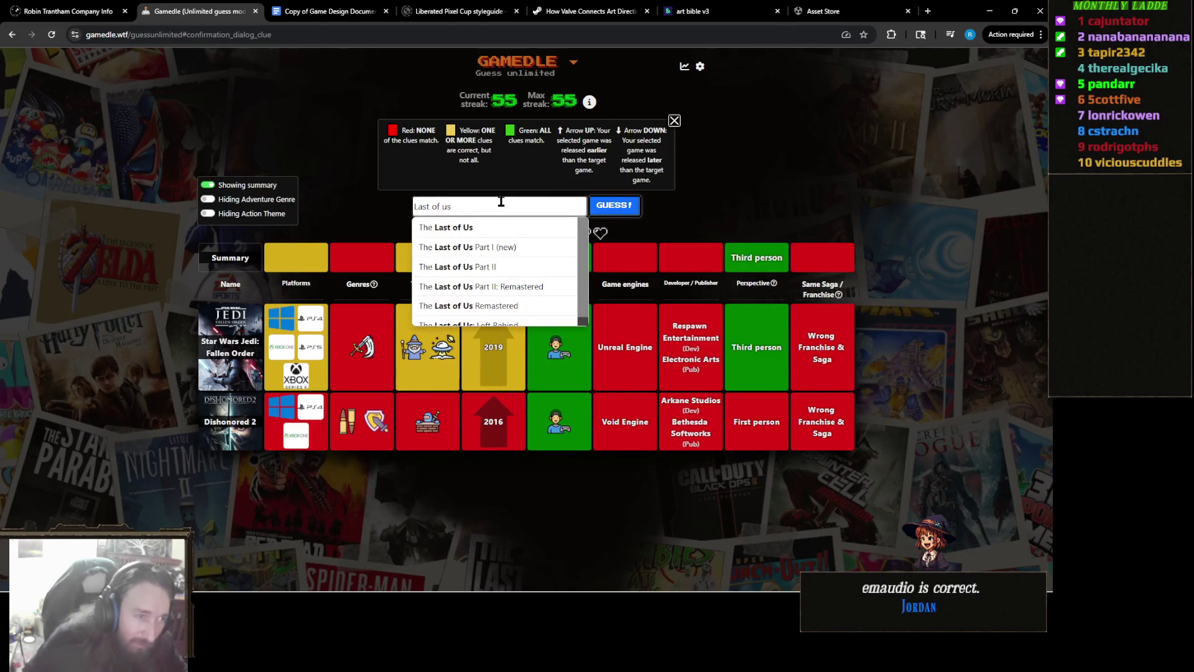
pyautogui.click(508, 267)
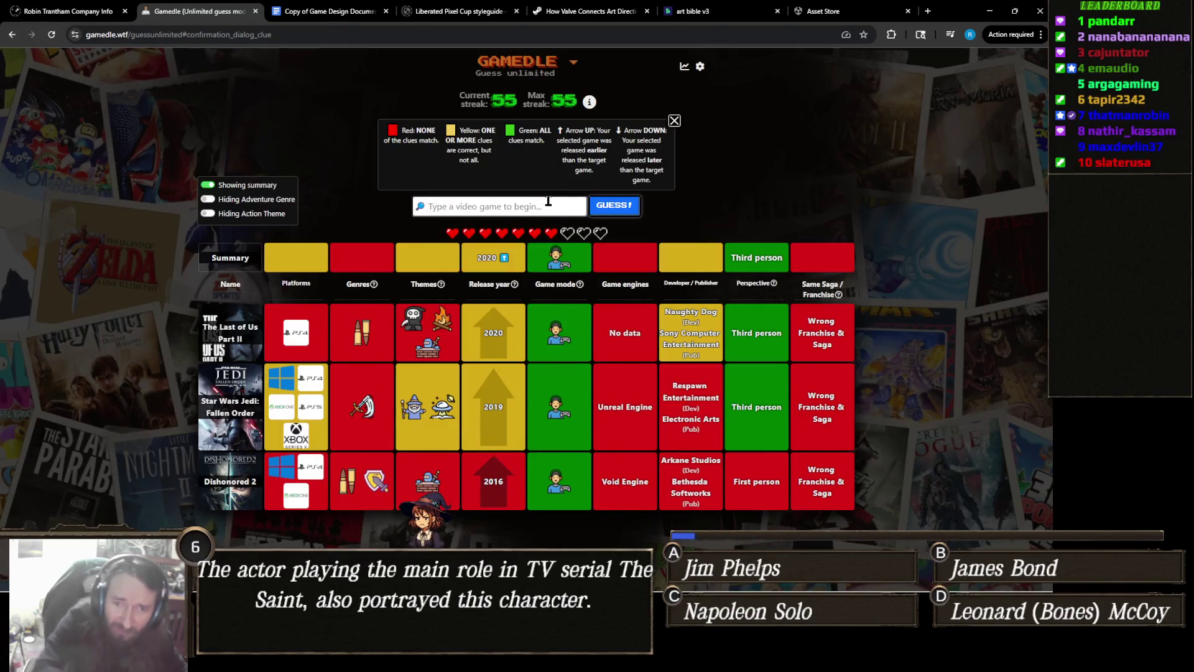
# - Search 'Watch' and submit Watch Dogs 2 as the fourth guess
pyautogui.write('Watchdog')
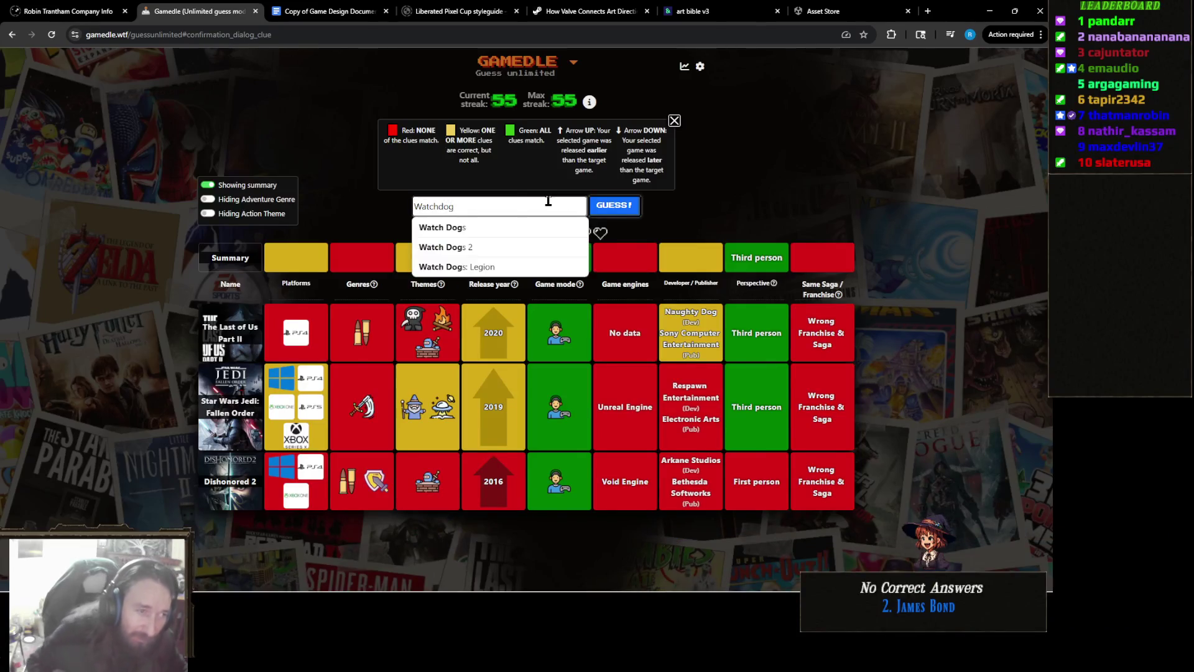
pyautogui.click(566, 243)
pyautogui.click(615, 206)
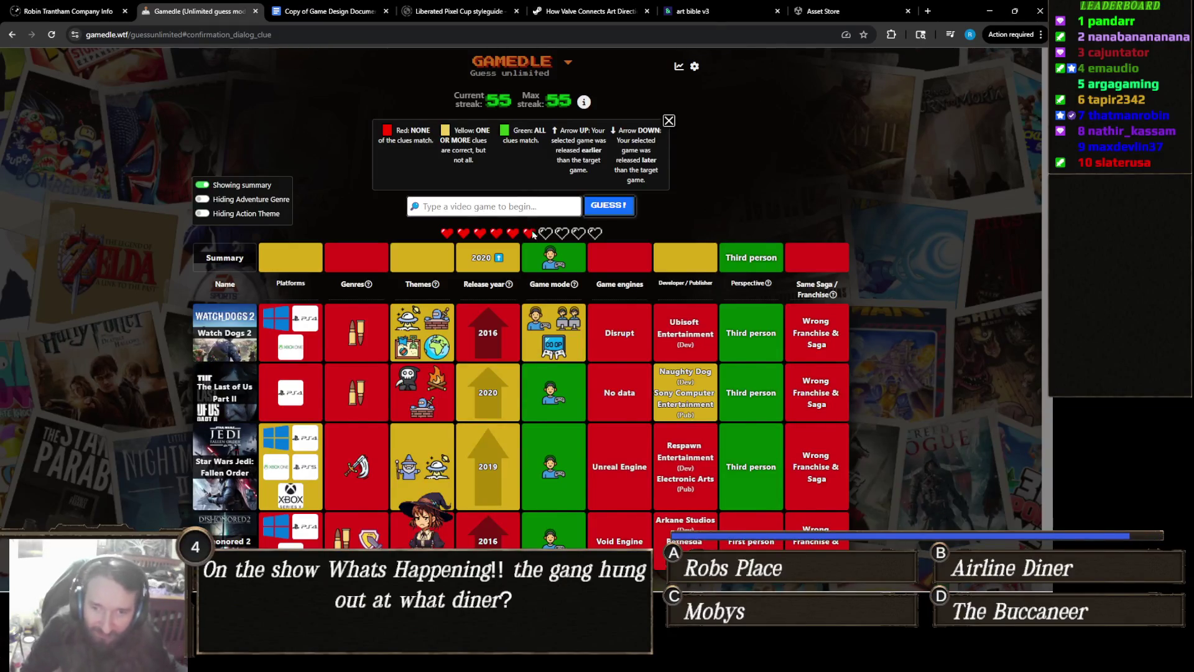
pyautogui.moveTo(407, 284)
pyautogui.moveTo(356, 299)
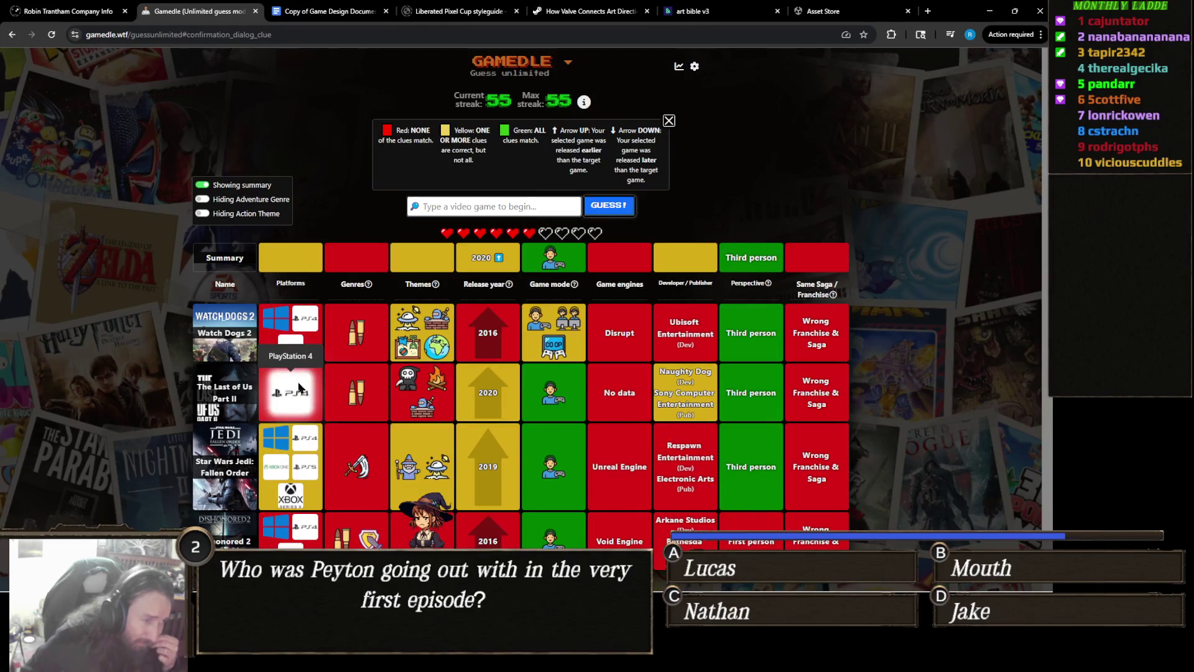
pyautogui.scroll(-1, 301, 385)
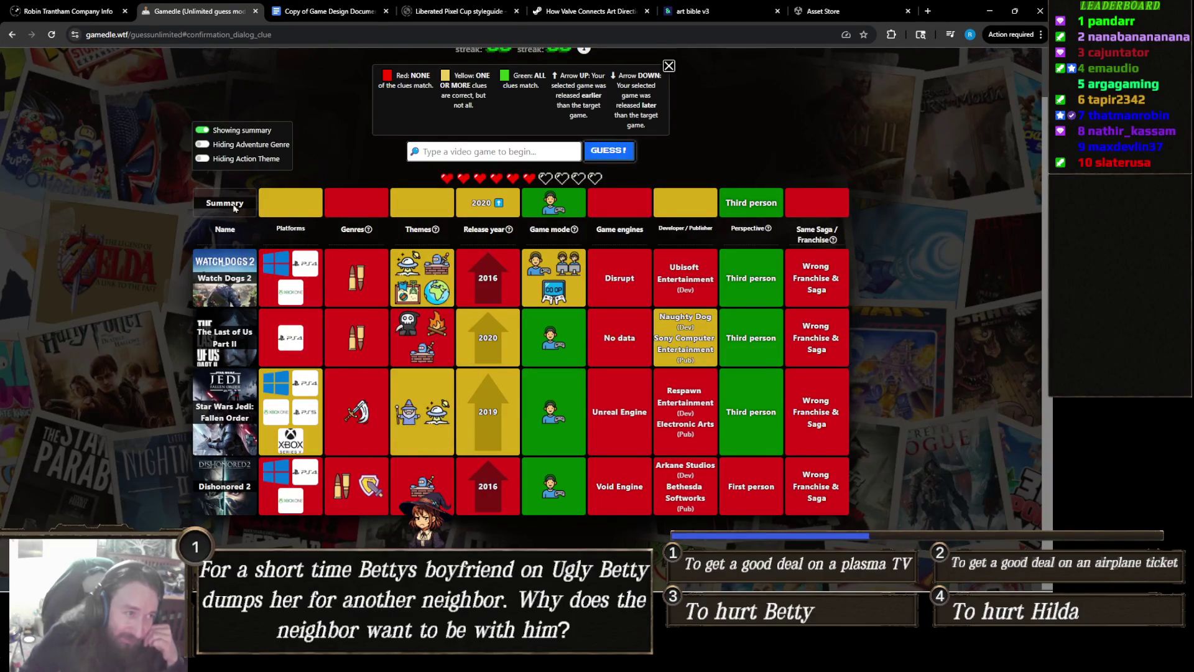
pyautogui.click(266, 151)
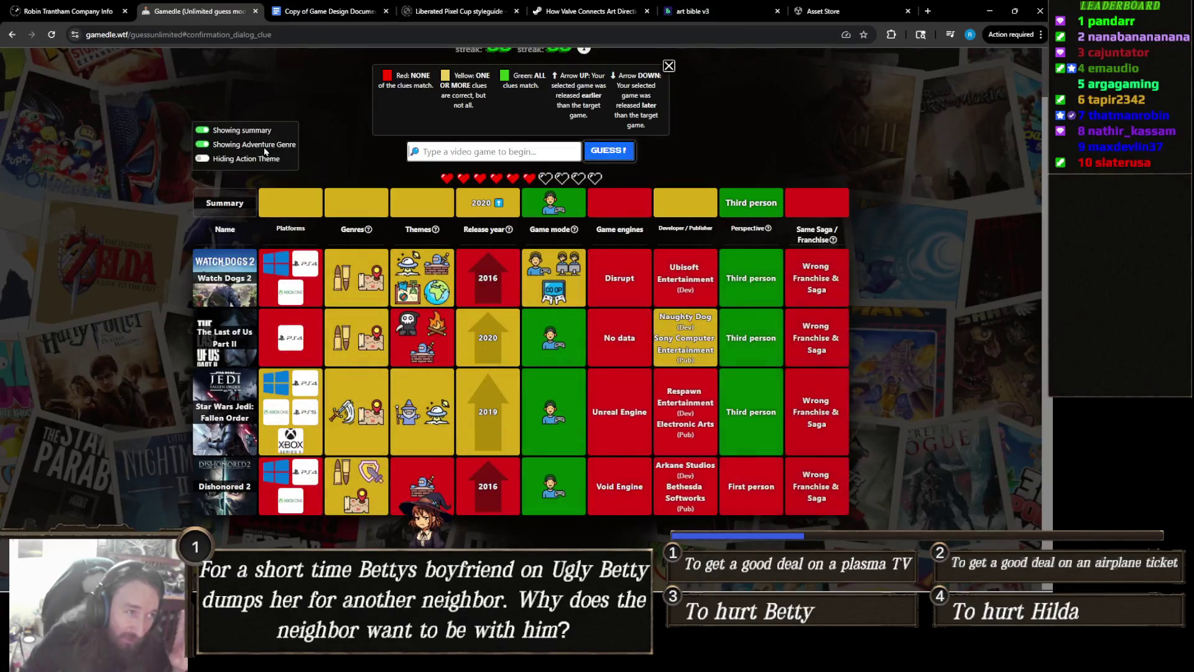
pyautogui.click(266, 149)
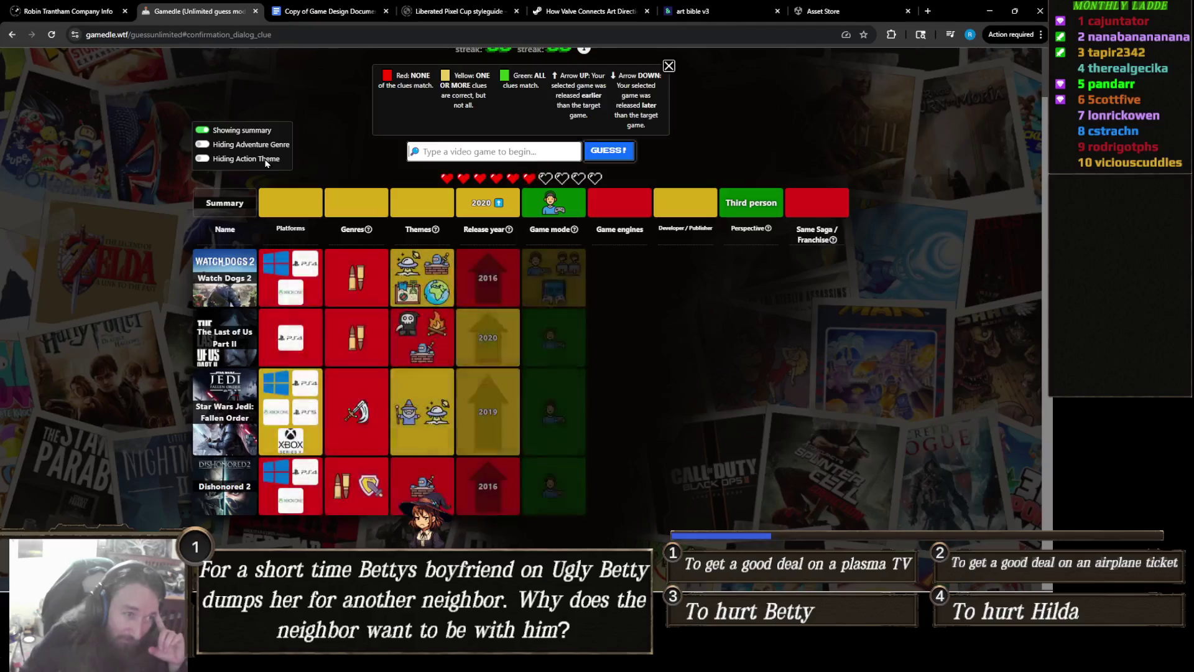
pyautogui.click(265, 160)
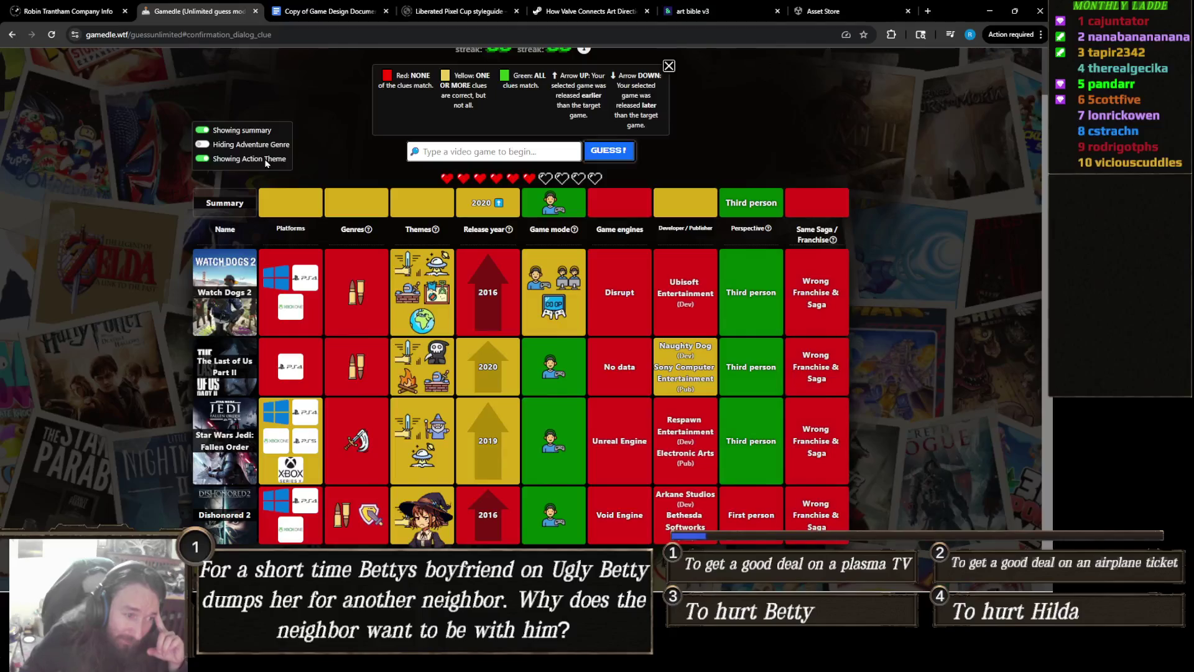
pyautogui.click(265, 160)
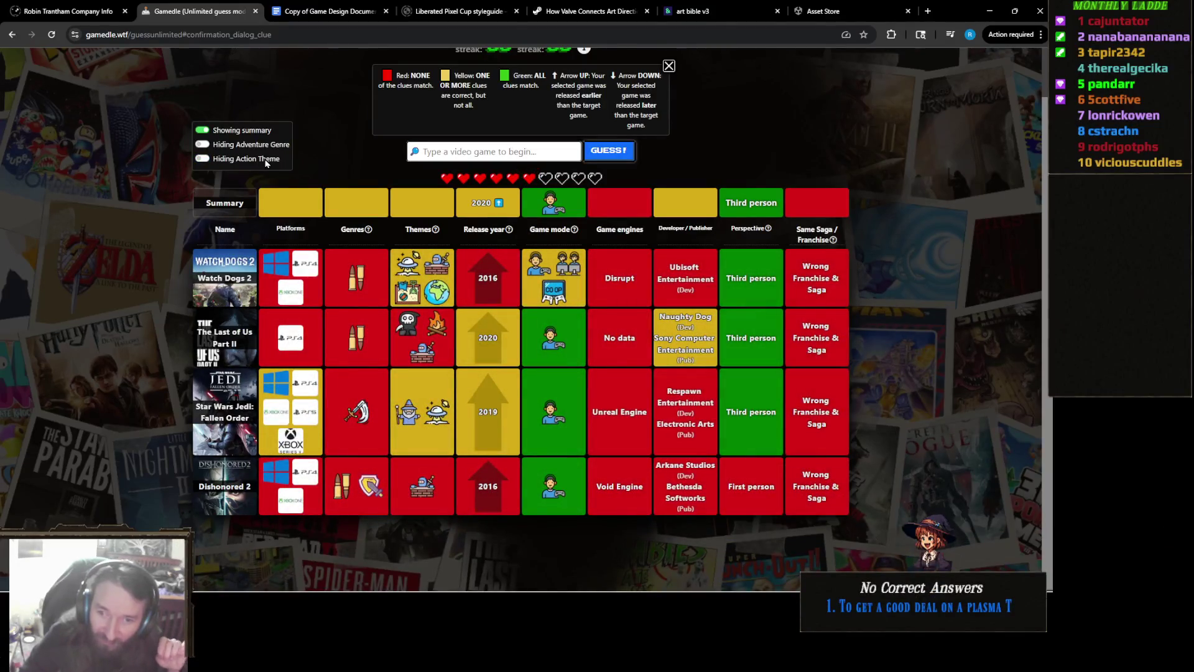
# - Search 'Ghost of y' and submit Ghost of Yotei as the winning fifth guess
pyautogui.click(500, 150)
pyautogui.write('Ghost ')
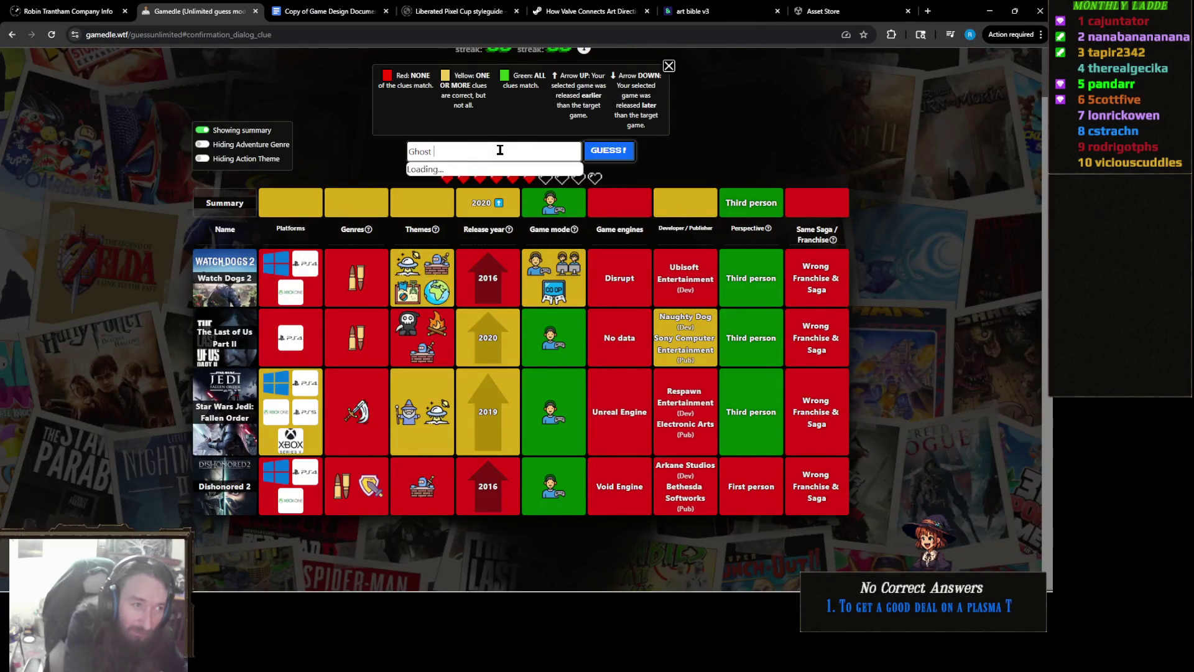
pyautogui.write('of y')
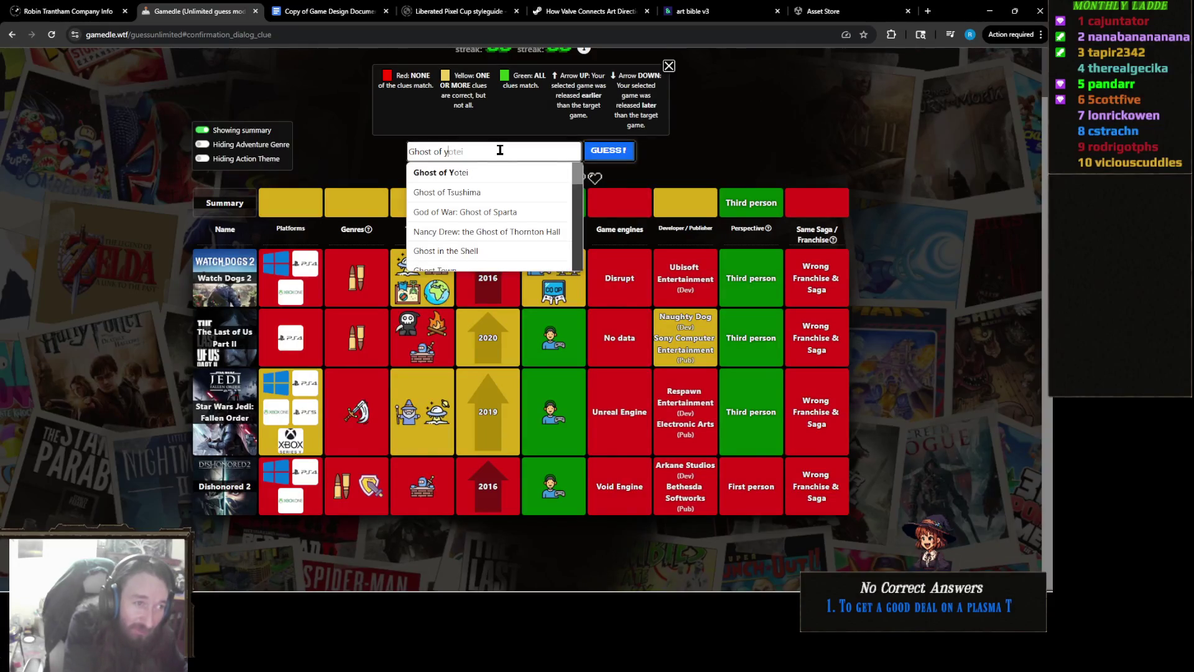
pyautogui.click(597, 150)
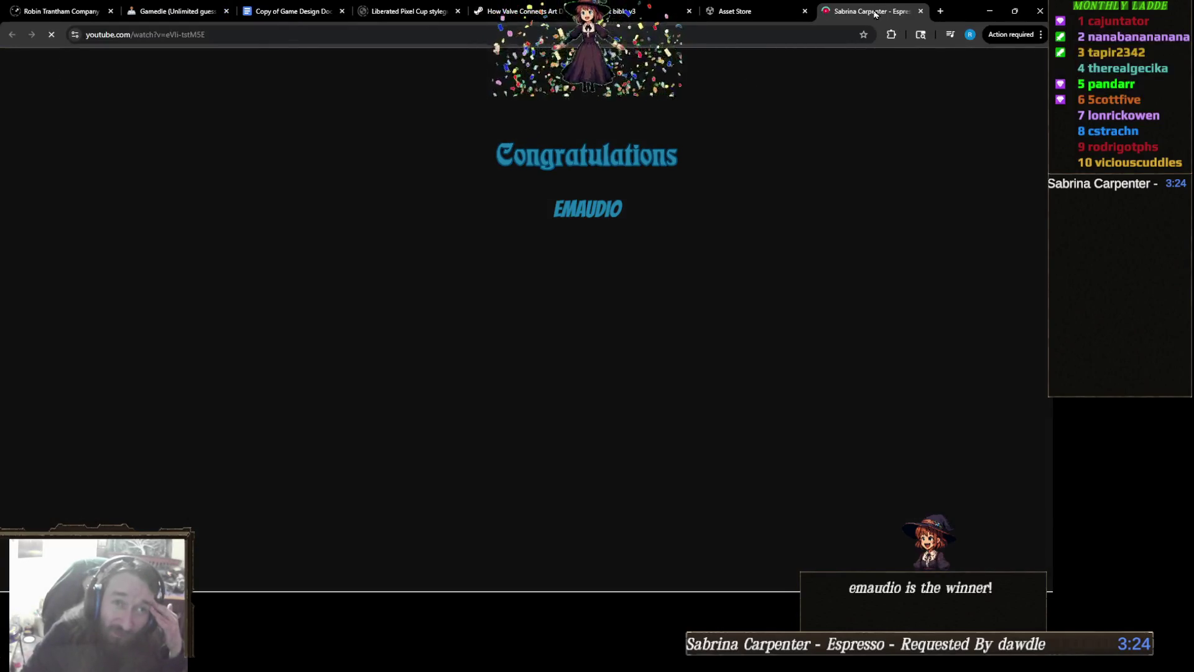
# - Close the YouTube tab with Ctrl+W and switch back to the Gamedle tab
pyautogui.hotkey('ctrl', 'w')
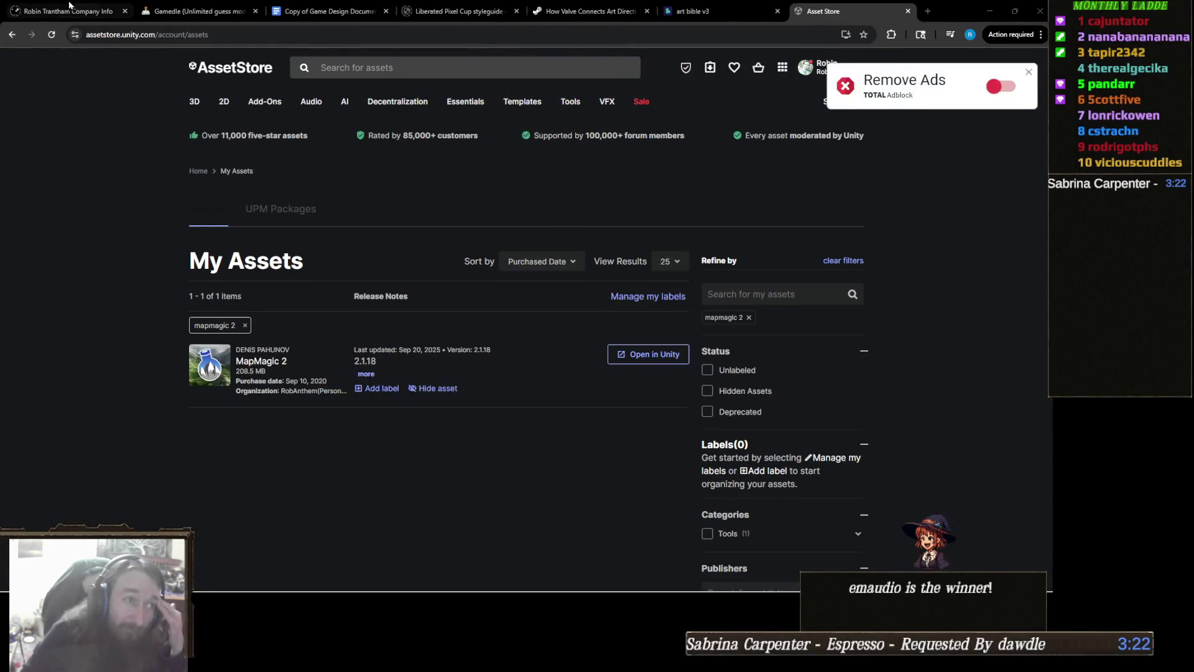
pyautogui.click(328, 11)
pyautogui.click(199, 11)
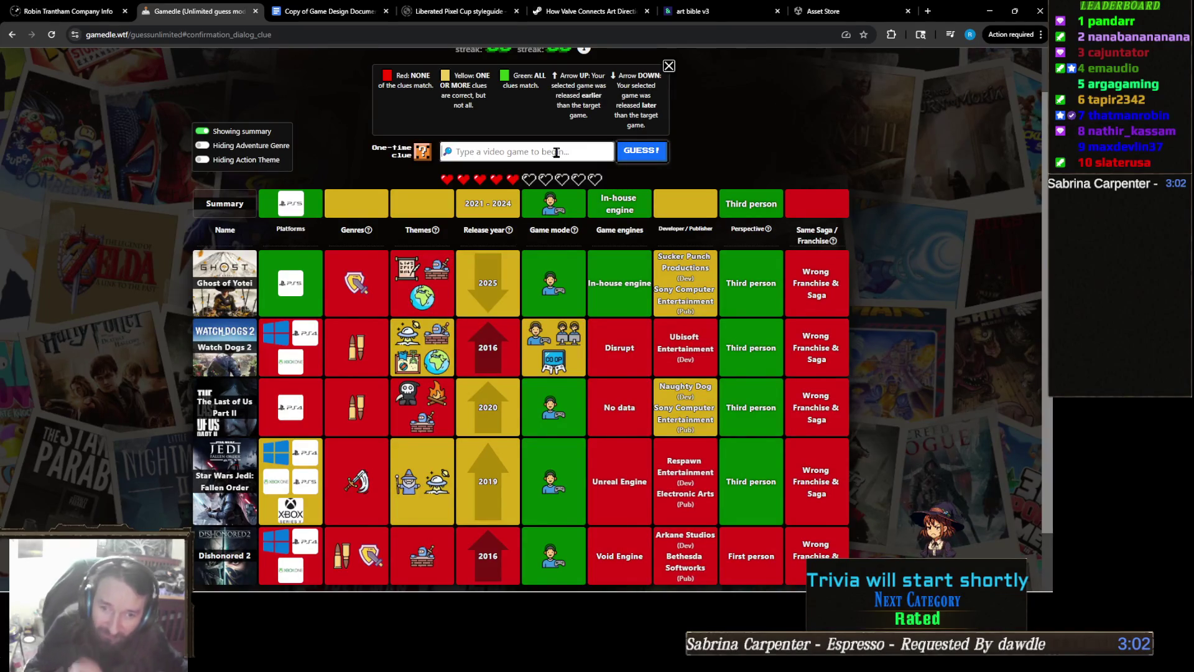
# - Search 'uncharted' and submit Uncharted 4: A Thief's End as a guess
pyautogui.write('uncharted')
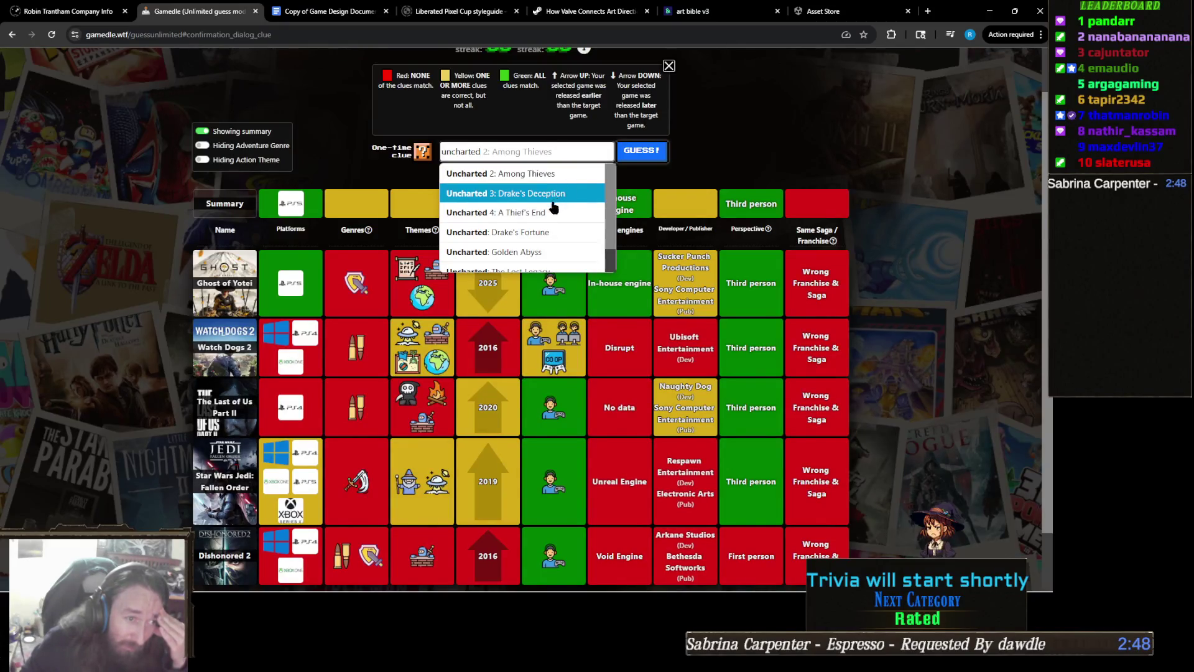
pyautogui.scroll(-1, 562, 205)
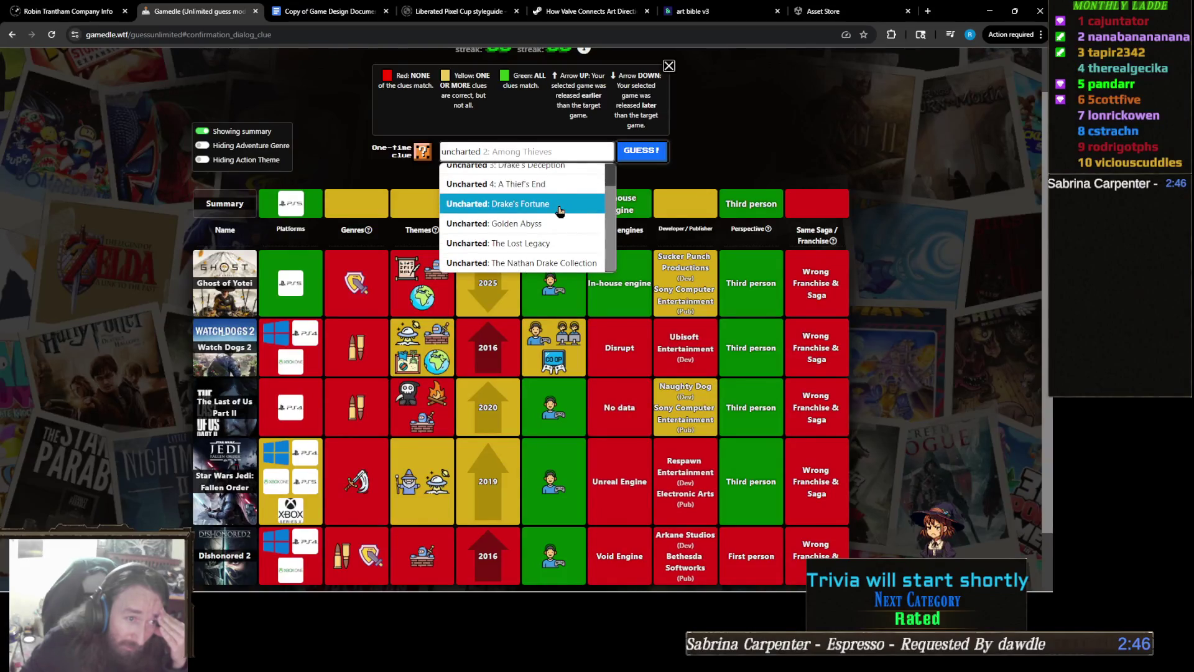
pyautogui.scroll(-1, 558, 210)
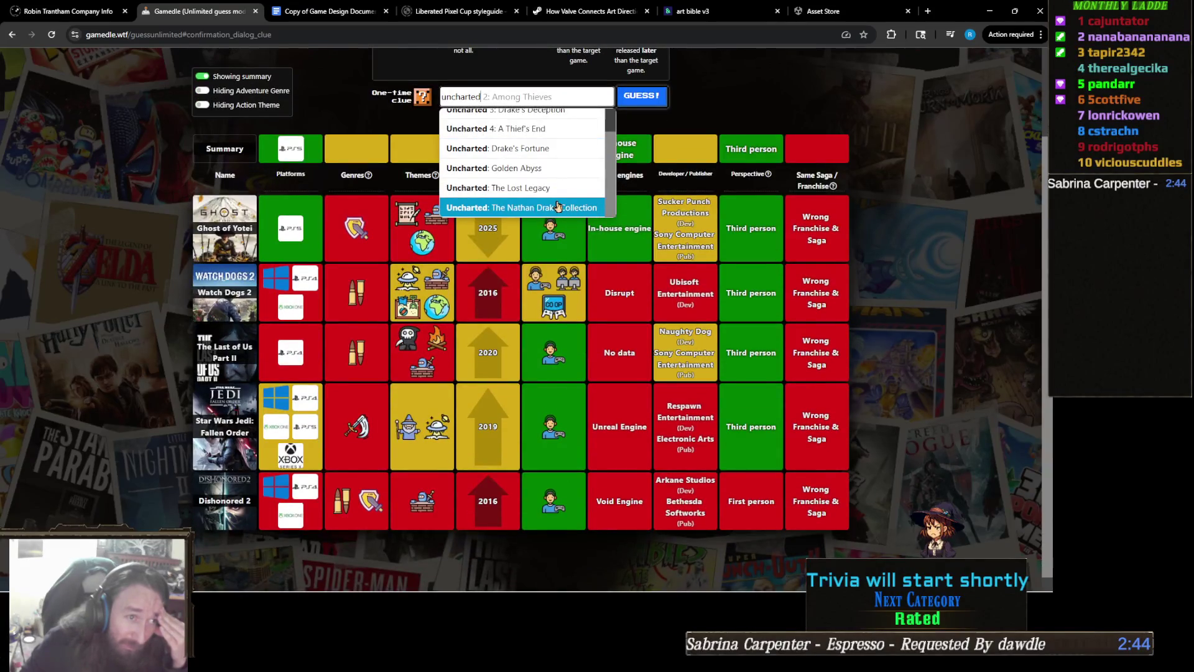
pyautogui.scroll(1, 558, 207)
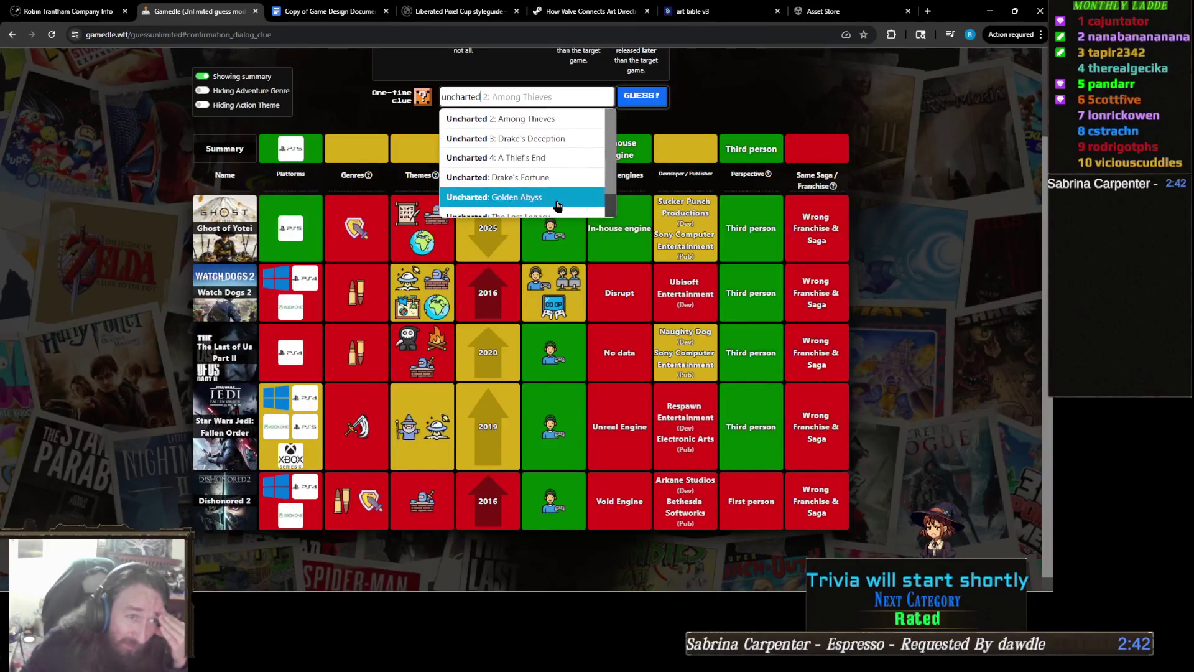
pyautogui.scroll(1, 558, 207)
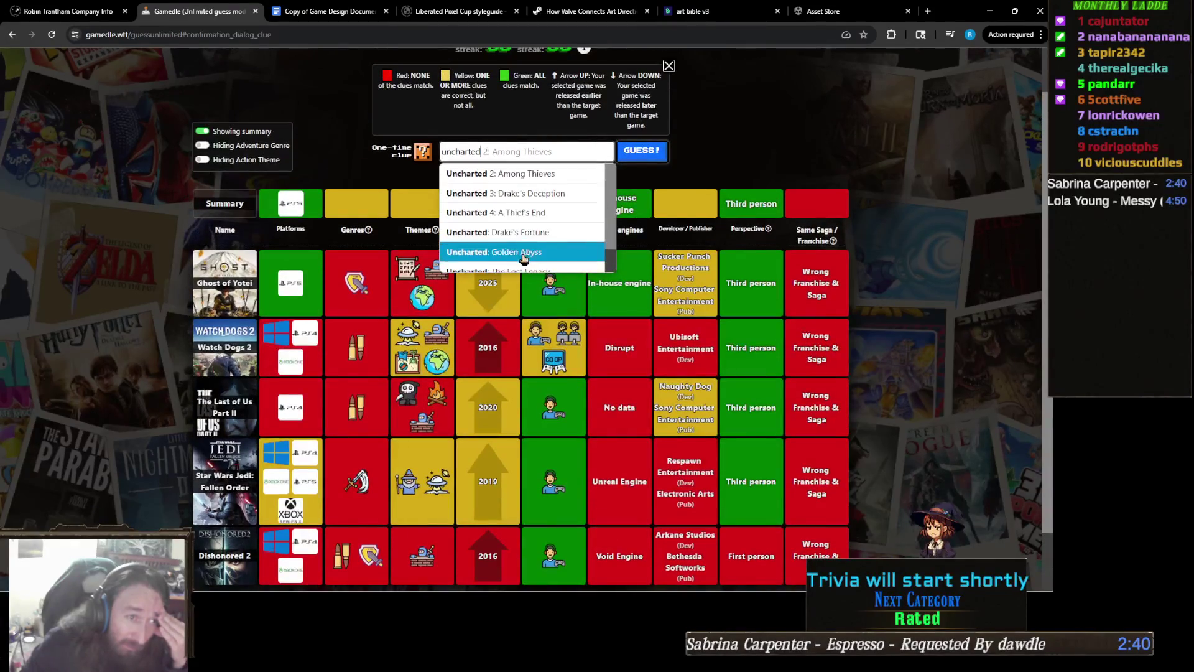
pyautogui.click(561, 212)
pyautogui.click(654, 157)
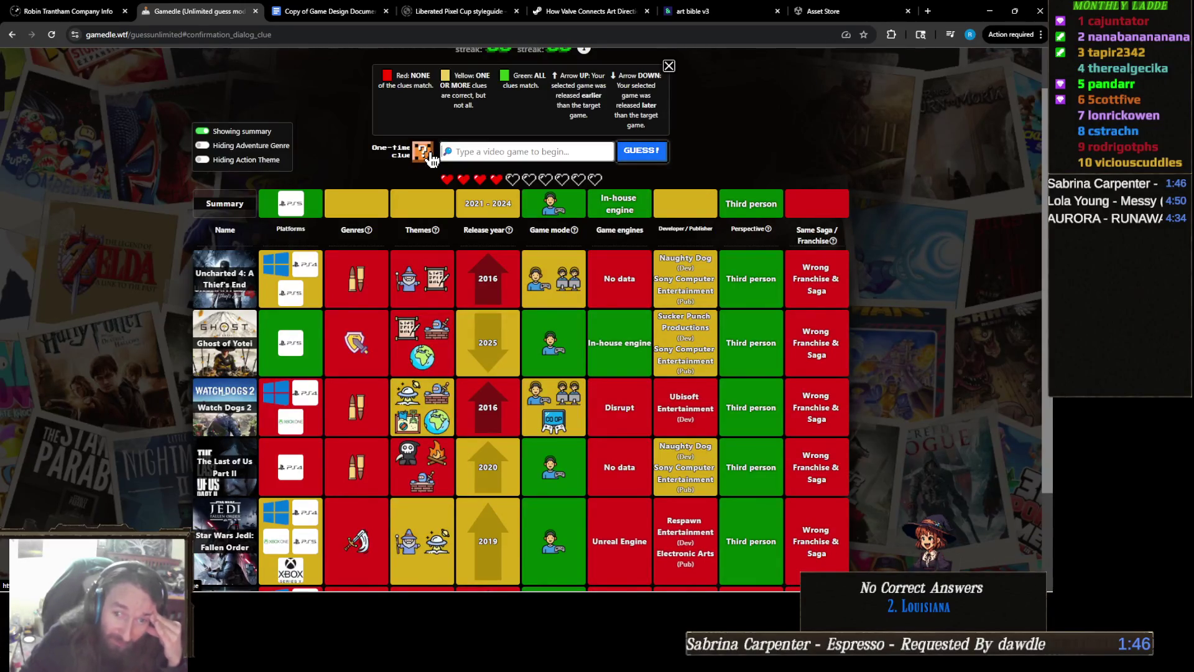
# - Reveal the one-time themes clue, then win the round with Astro Bot
pyautogui.click(429, 155)
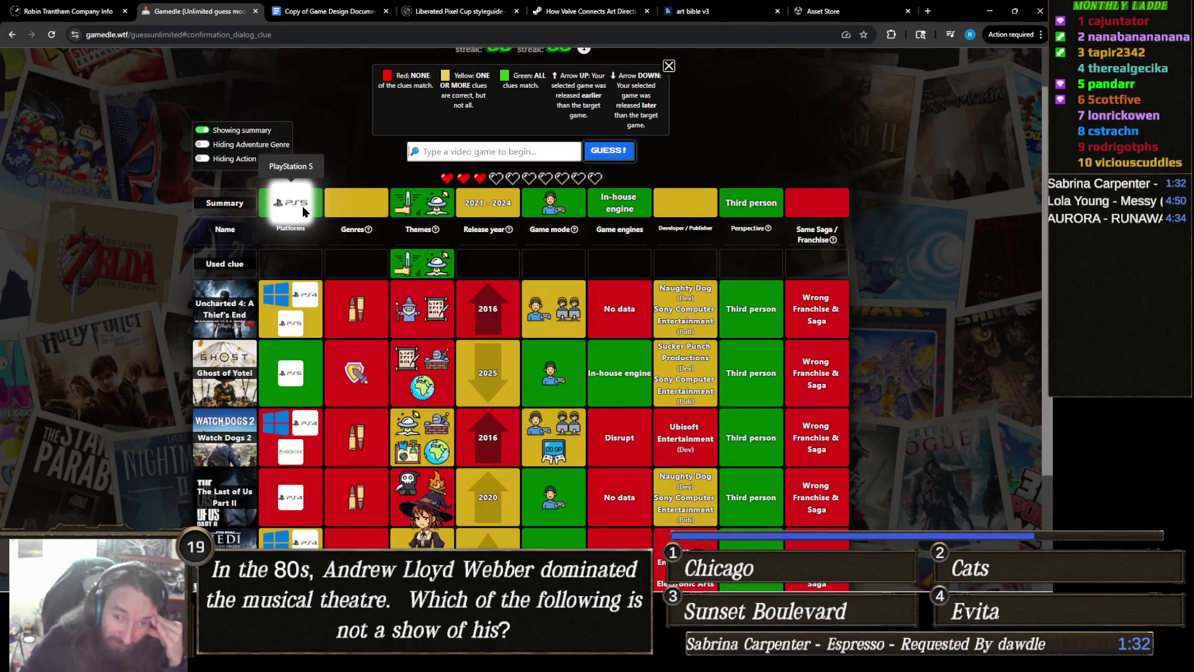
pyautogui.moveTo(550, 235)
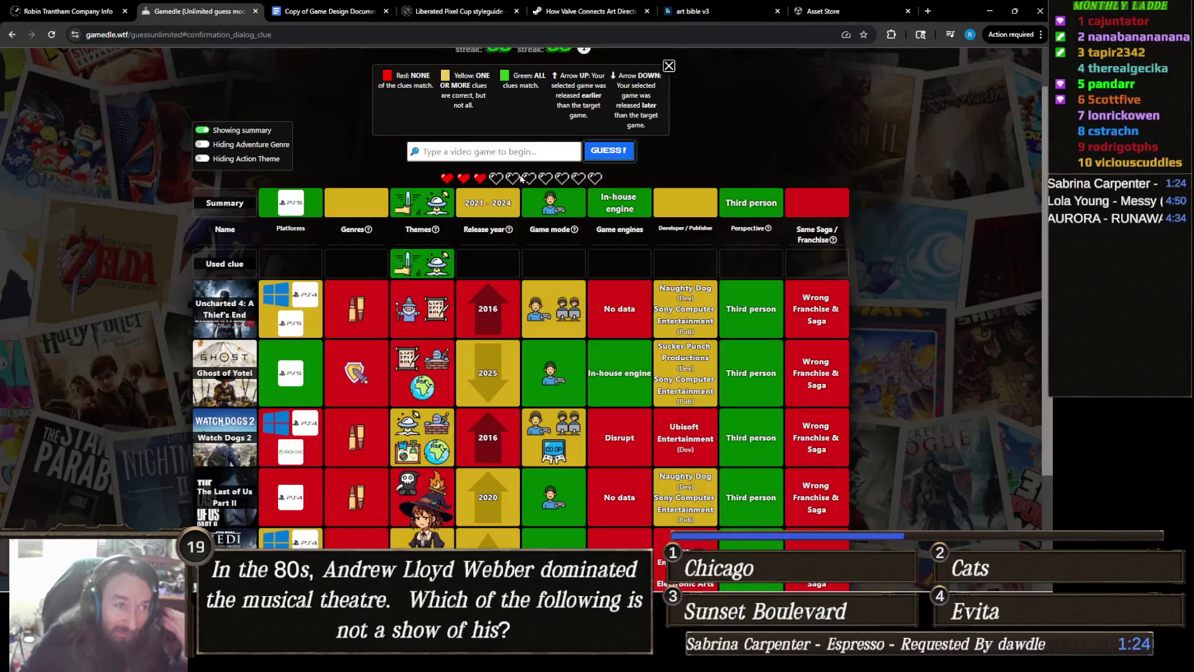
pyautogui.write('as')
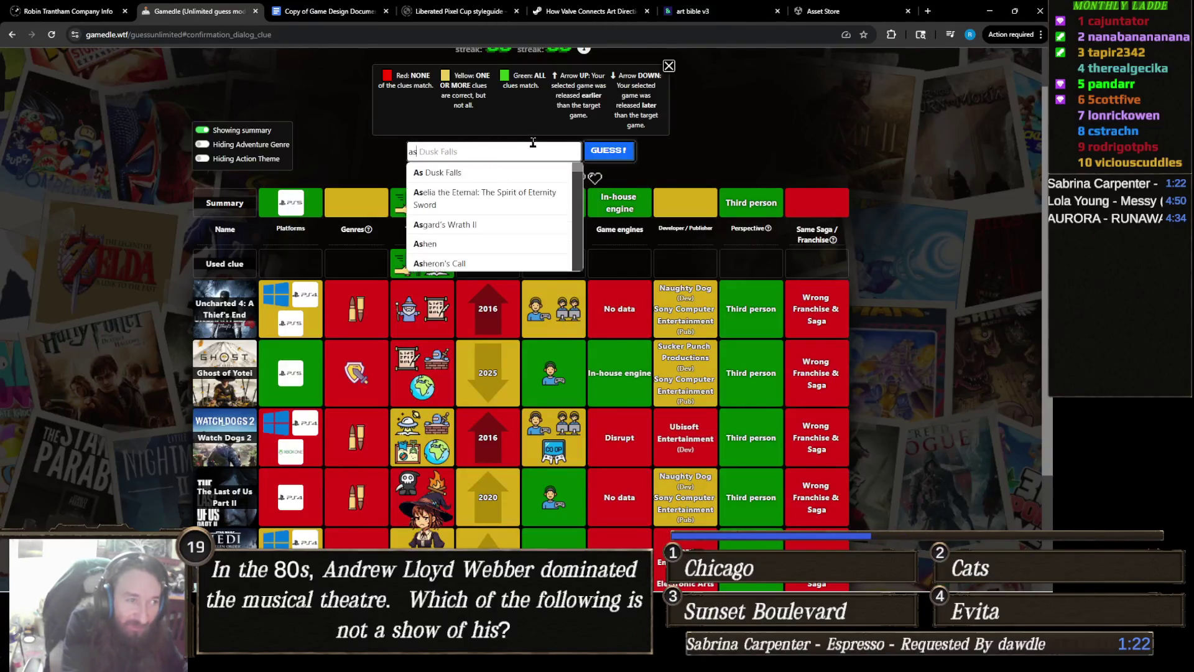
pyautogui.write('trobo')
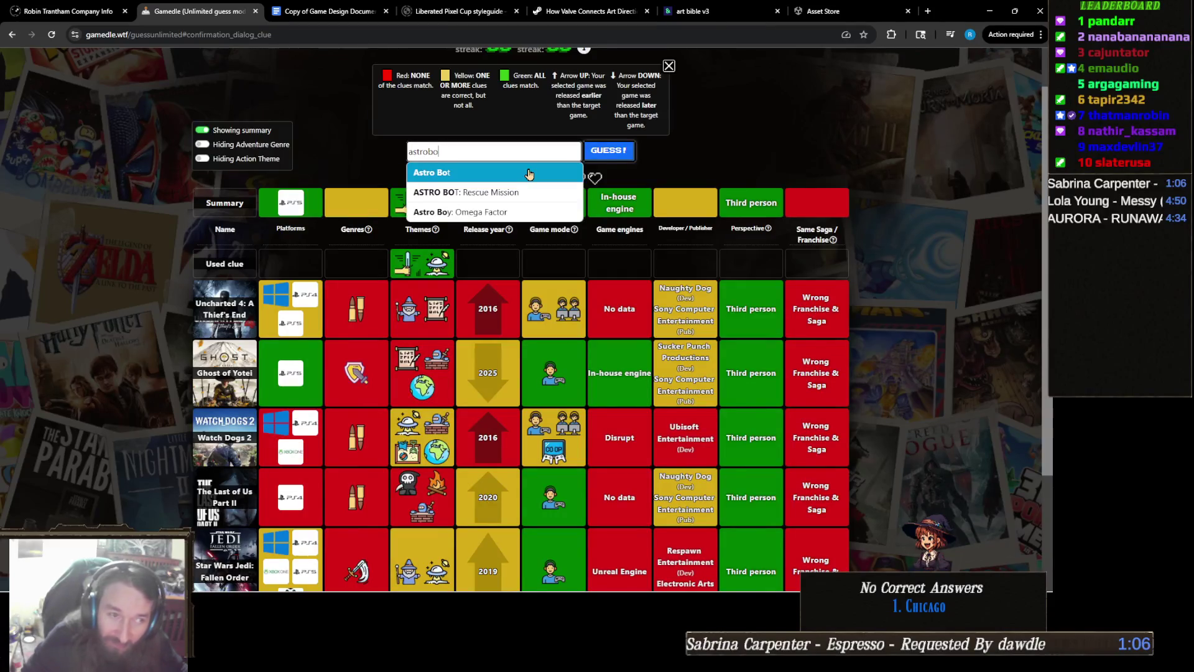
pyautogui.click(529, 174)
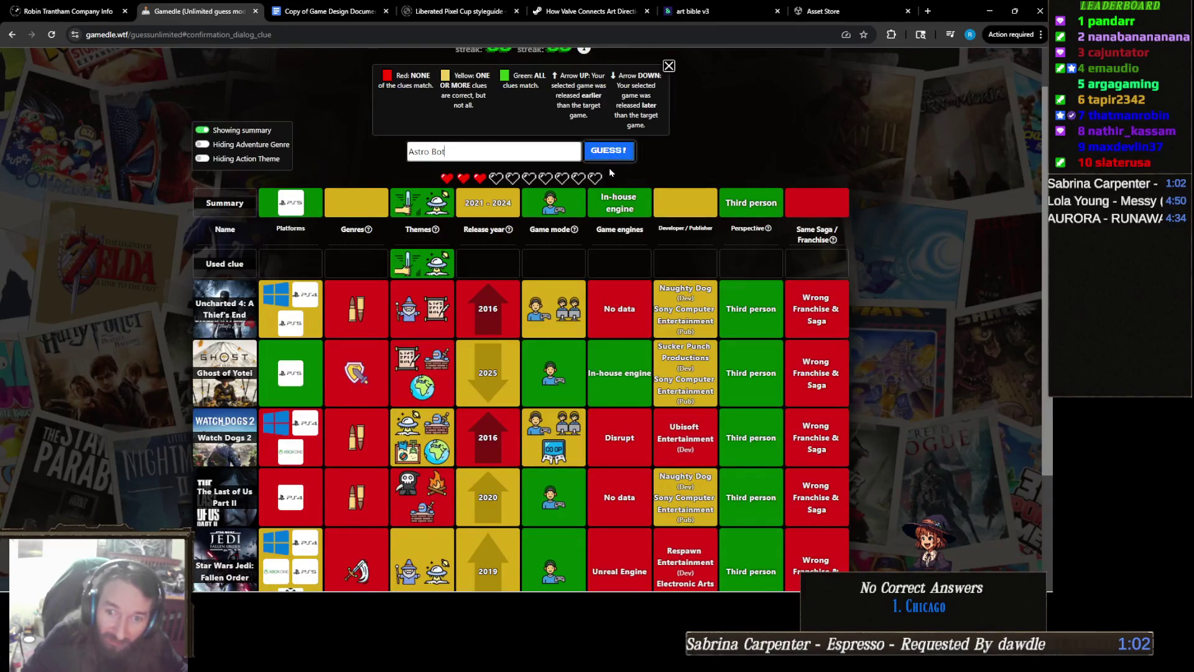
pyautogui.click(613, 157)
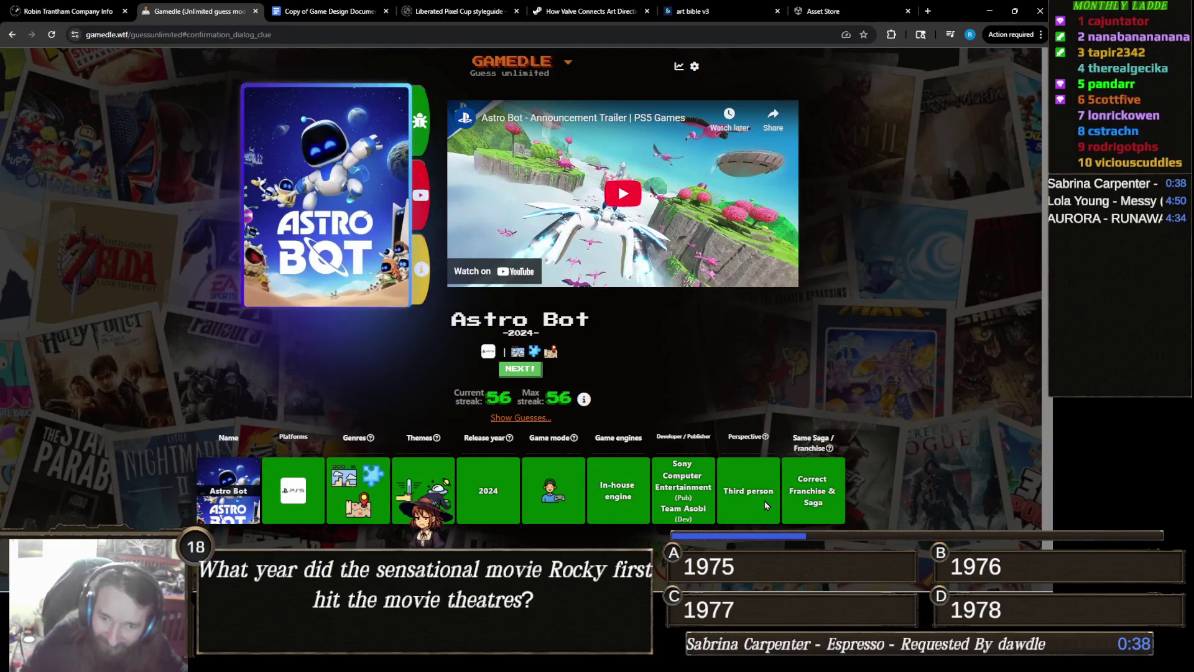
# - Start the next round and submit God of War Ragnarök as the first guess
pyautogui.click(517, 370)
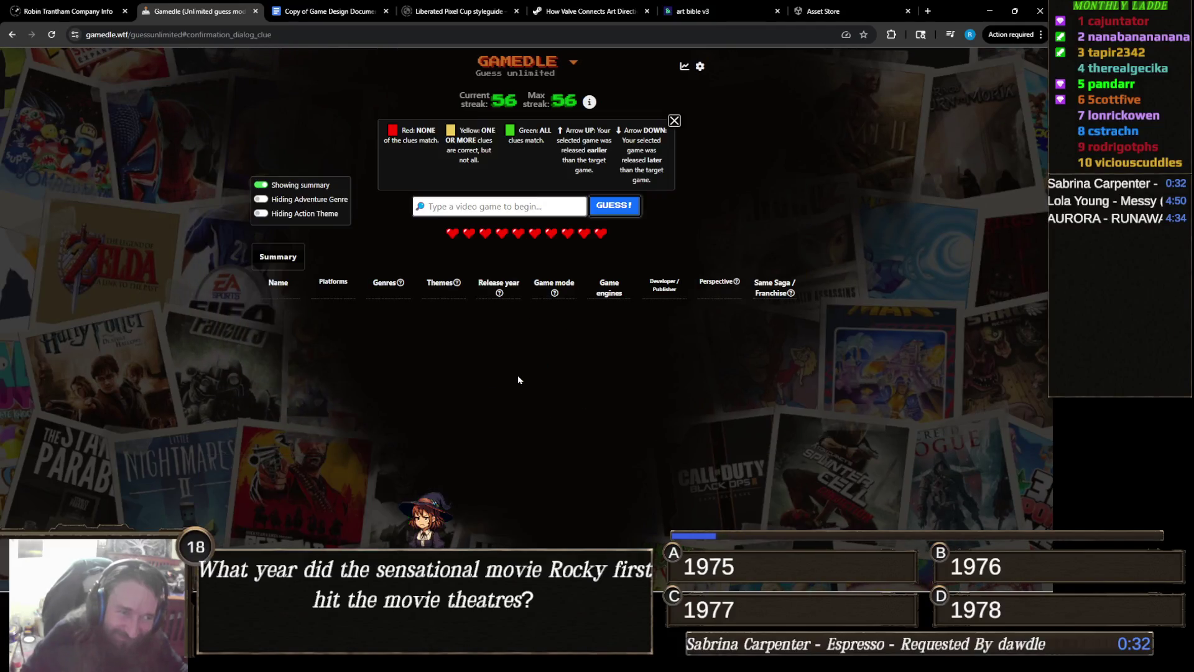
pyautogui.click(548, 199)
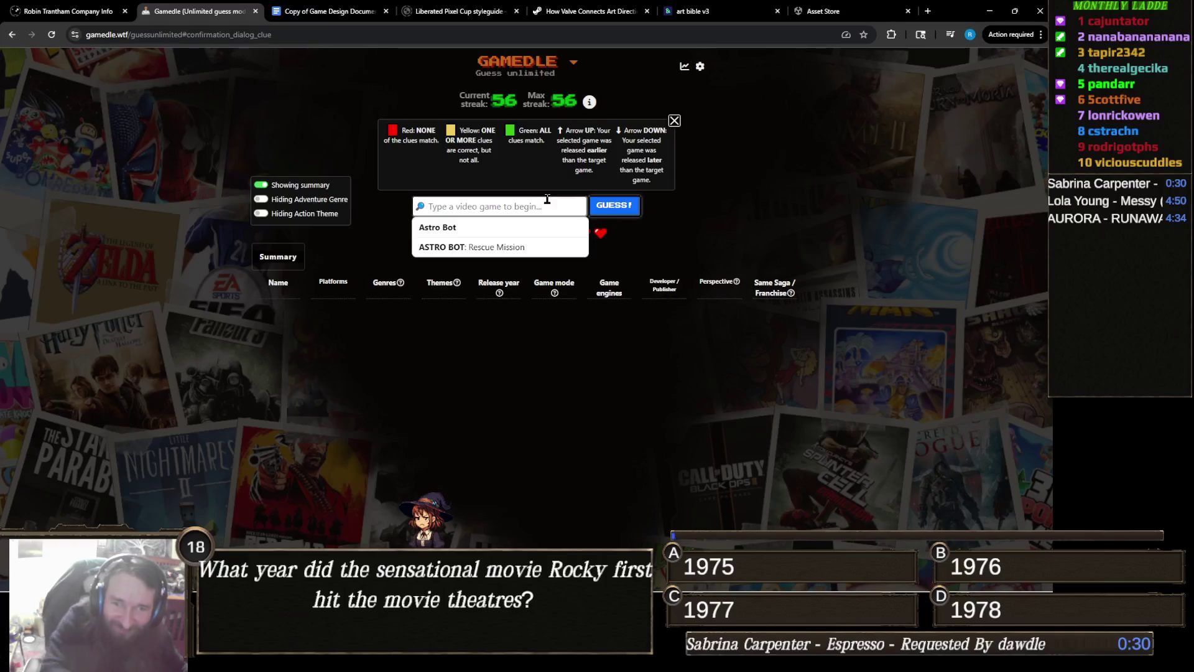
pyautogui.write('God of w')
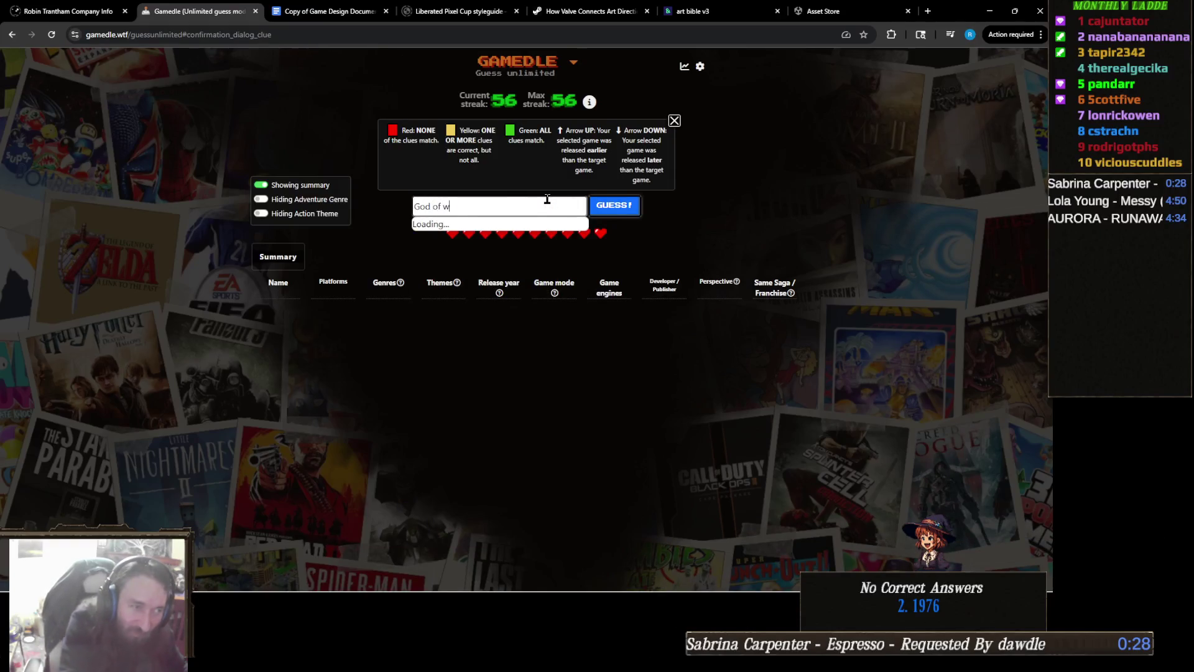
pyautogui.write('ar')
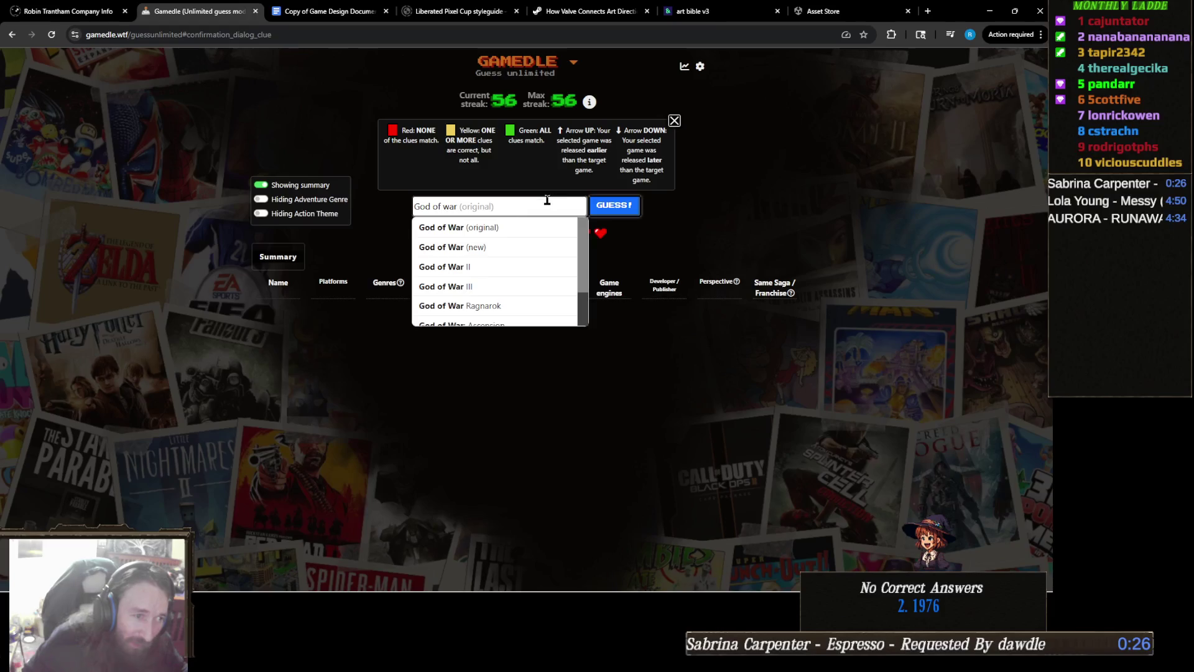
pyautogui.click(515, 307)
pyautogui.click(619, 209)
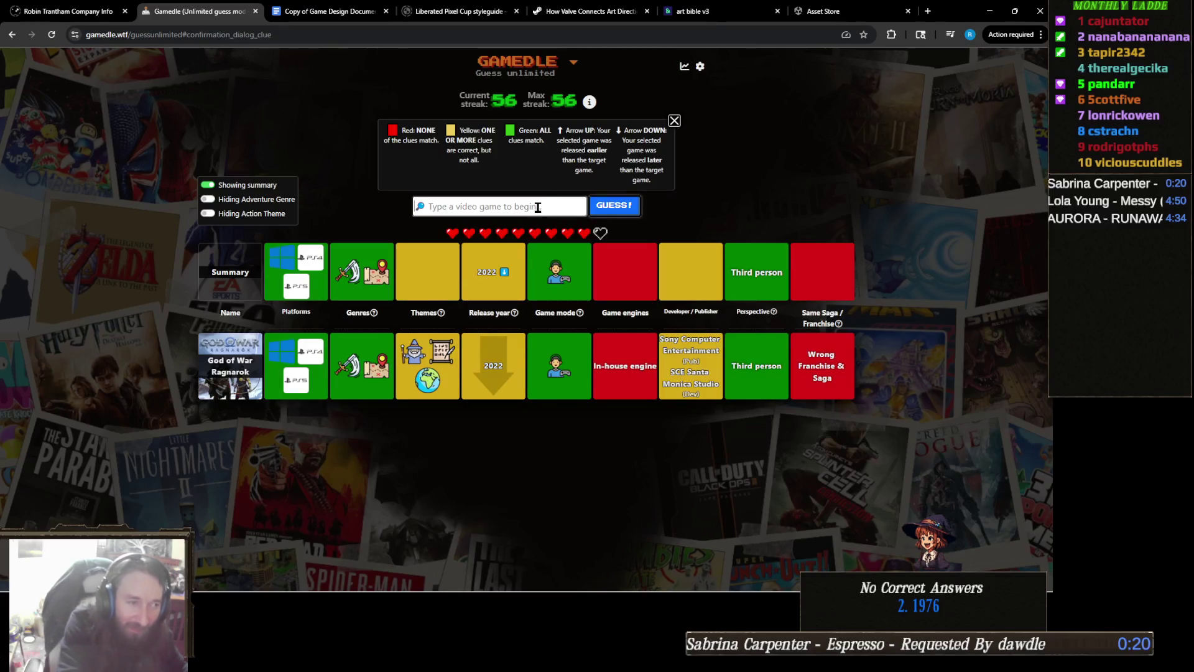
# - Erase the stray 'j' and unfinished 'Last' text from the guess field without submitting
pyautogui.write('j')
pyautogui.press('BackSpace')
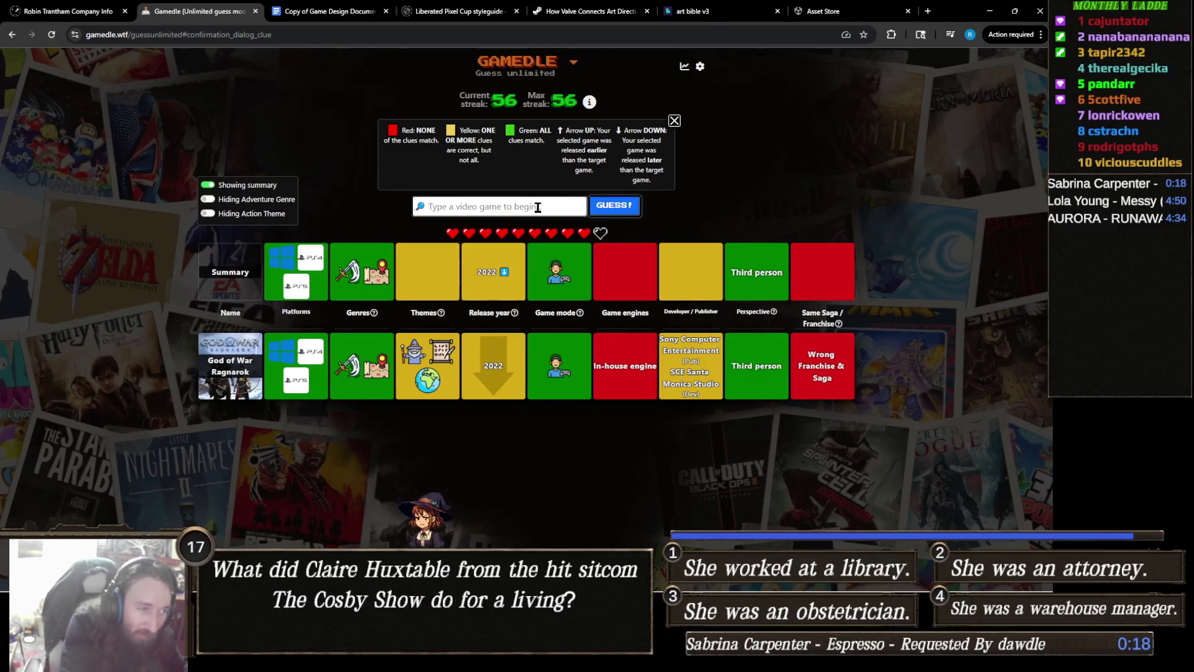
pyautogui.write('j')
pyautogui.press('BackSpace')
pyautogui.write('j')
pyautogui.press('BackSpace')
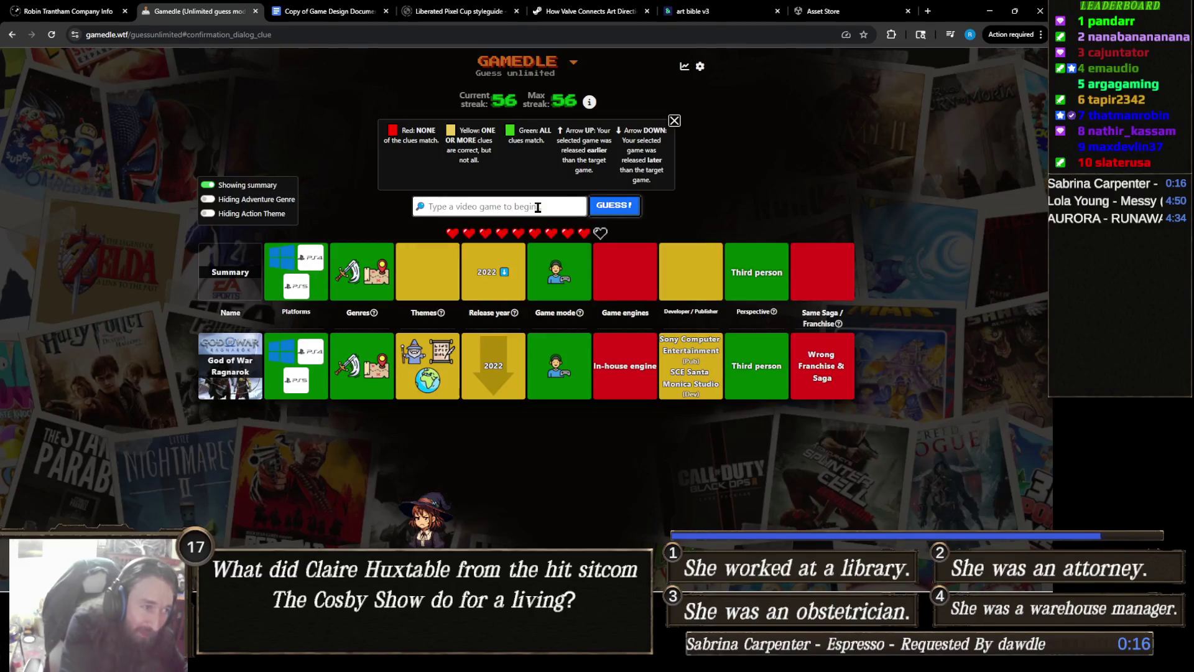
pyautogui.write('Last')
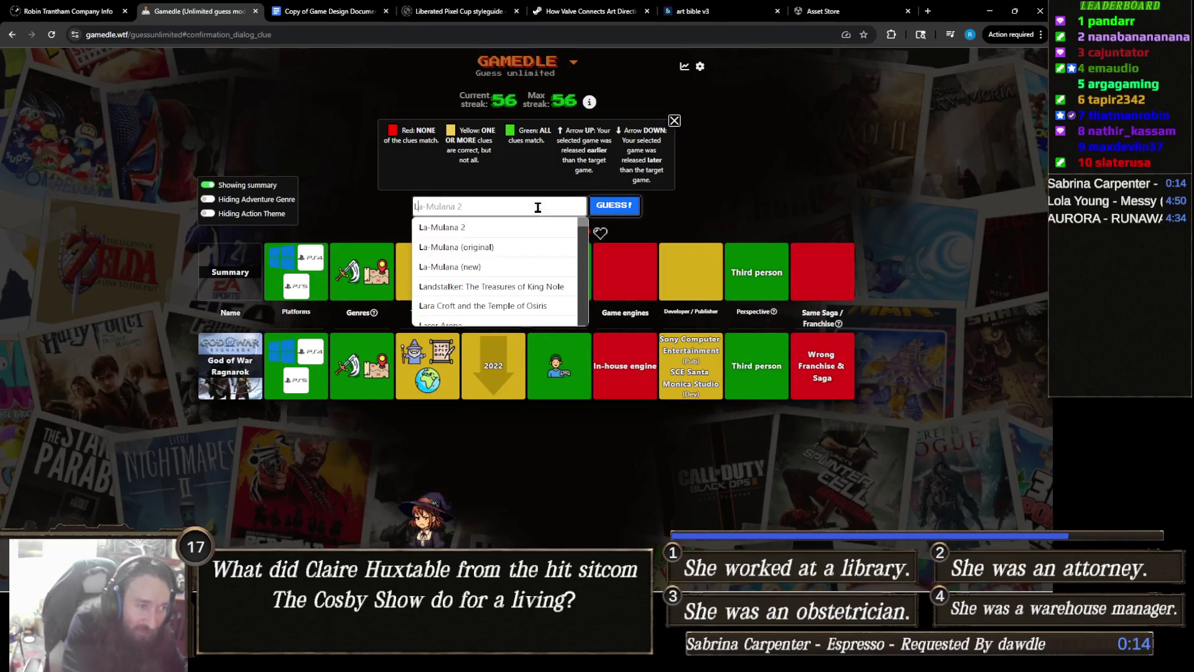
pyautogui.press('BackSpace')
pyautogui.press('BackSpace')
pyautogui.press('BackSpace')
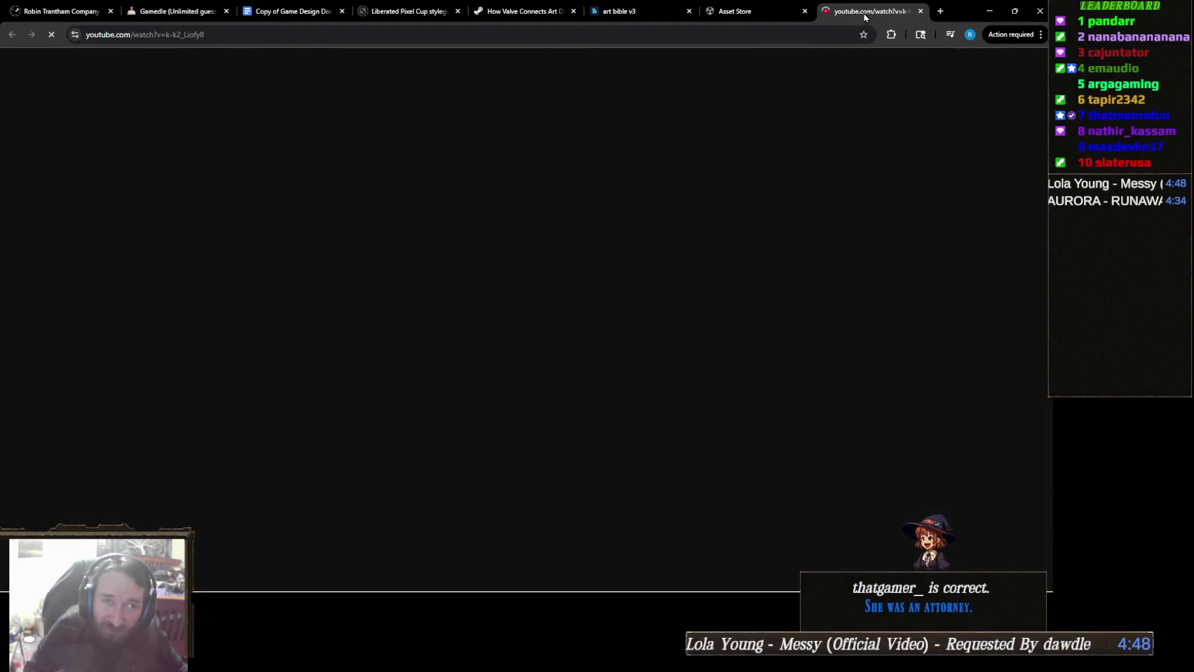
# - Close the YouTube tab, return to Gamedle and move its tab to the end of the bar
pyautogui.middleClick(864, 17)
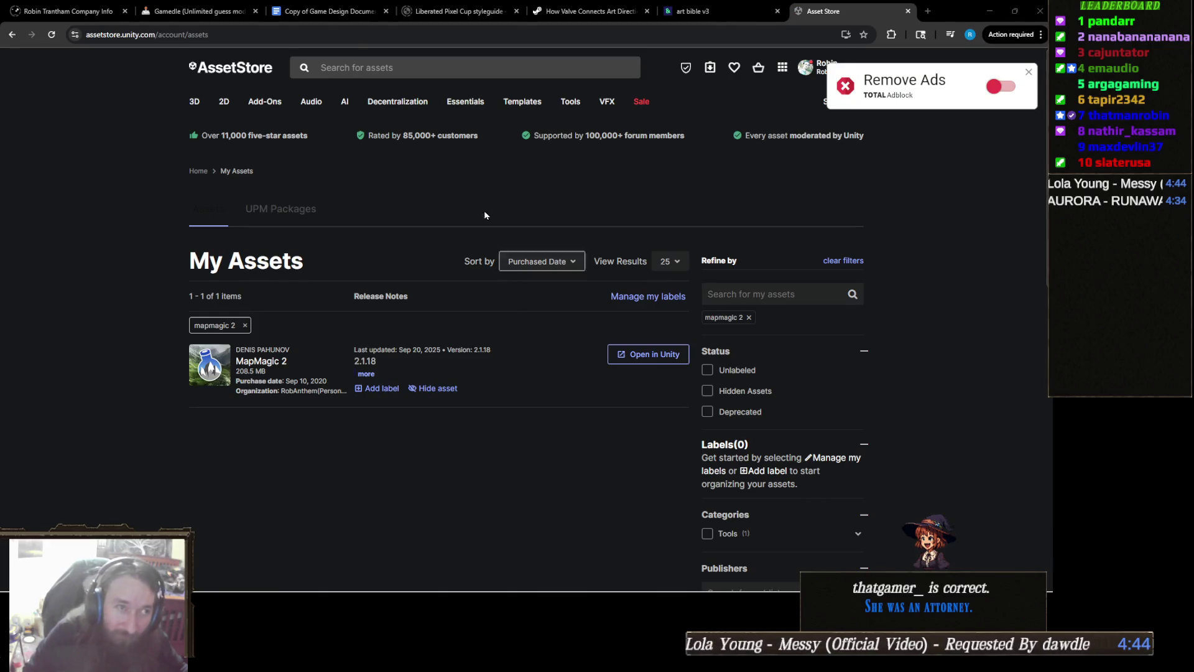
pyautogui.click(205, 11)
pyautogui.moveTo(205, 11); pyautogui.dragTo(852, 11)
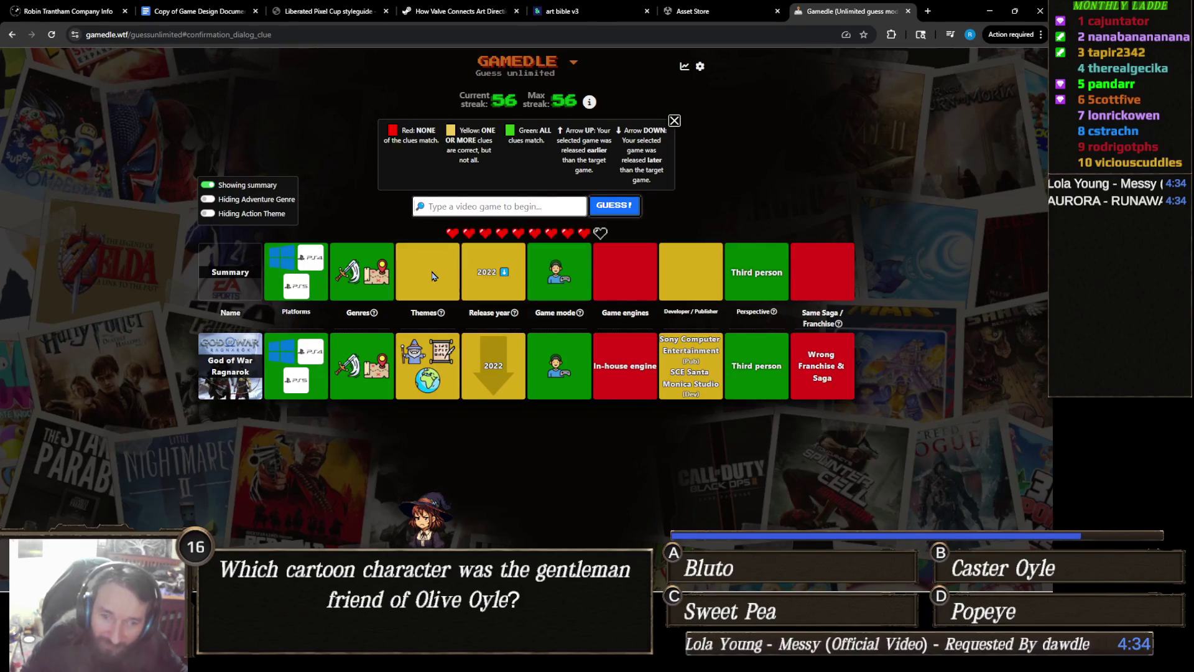
# - Guess Horizon Zero Dawn, then solve the round with Marvel's Spider-Man
pyautogui.write('hor')
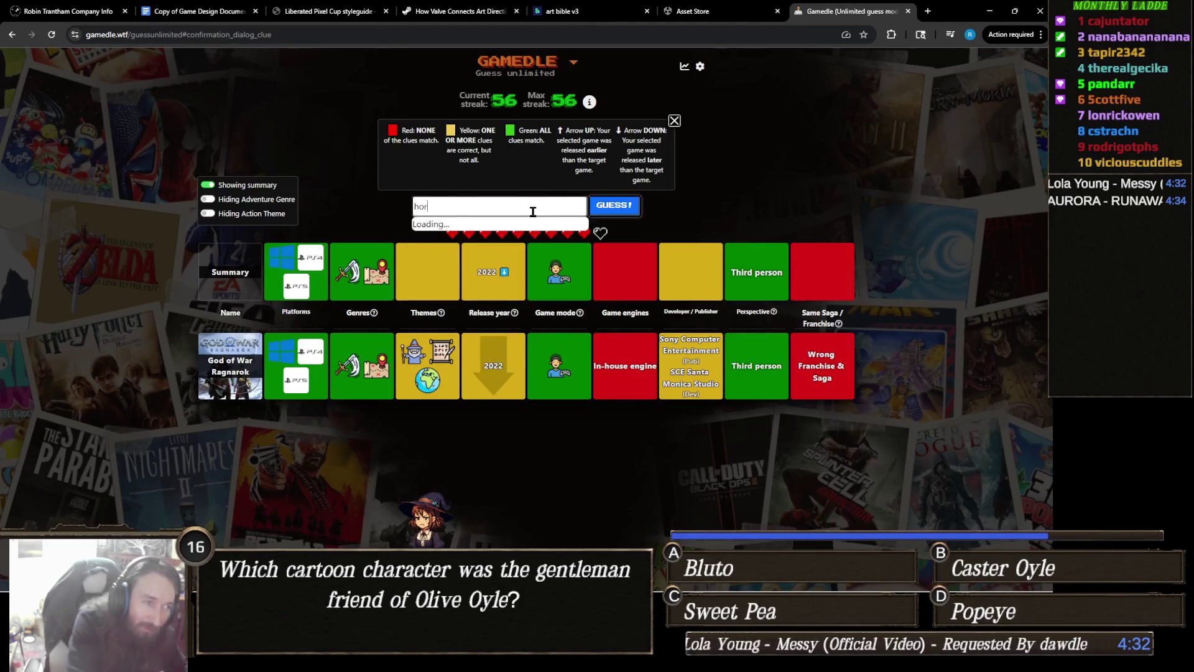
pyautogui.write('izonon zero')
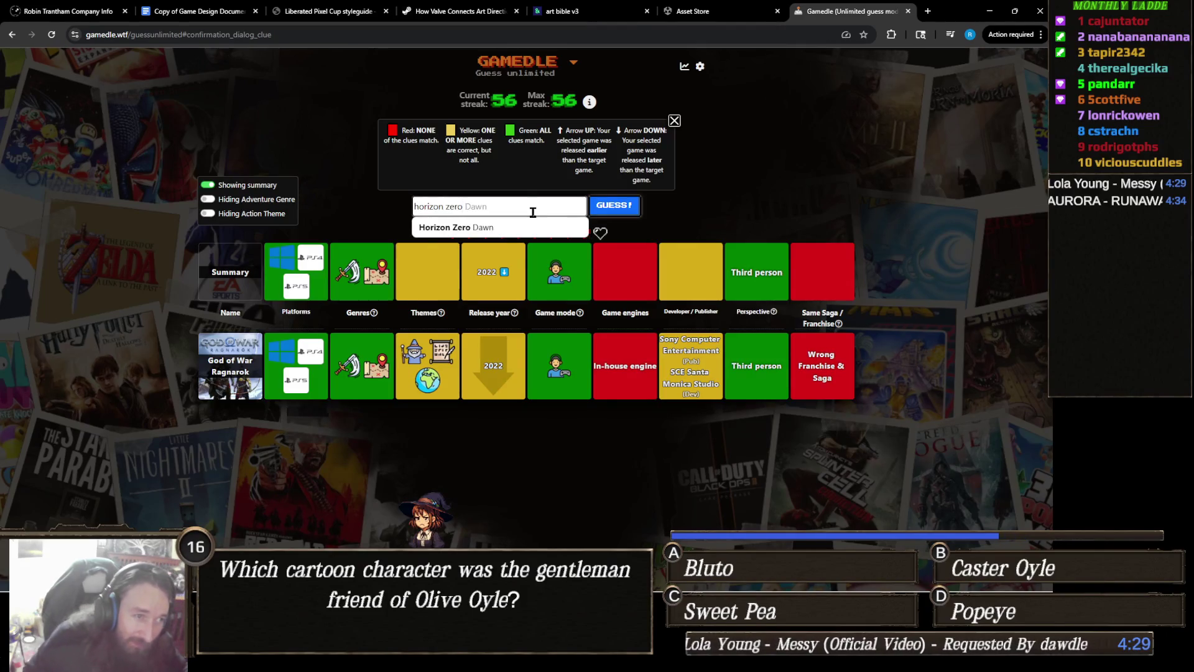
pyautogui.click(601, 210)
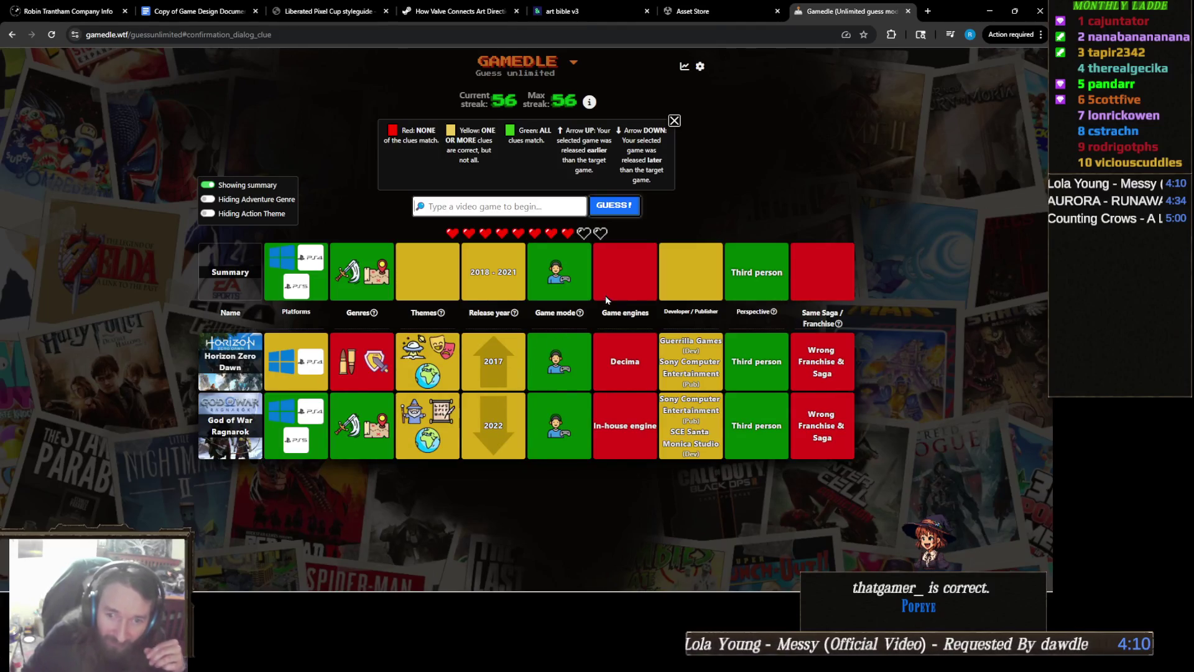
pyautogui.click(526, 205)
pyautogui.write("marvel's")
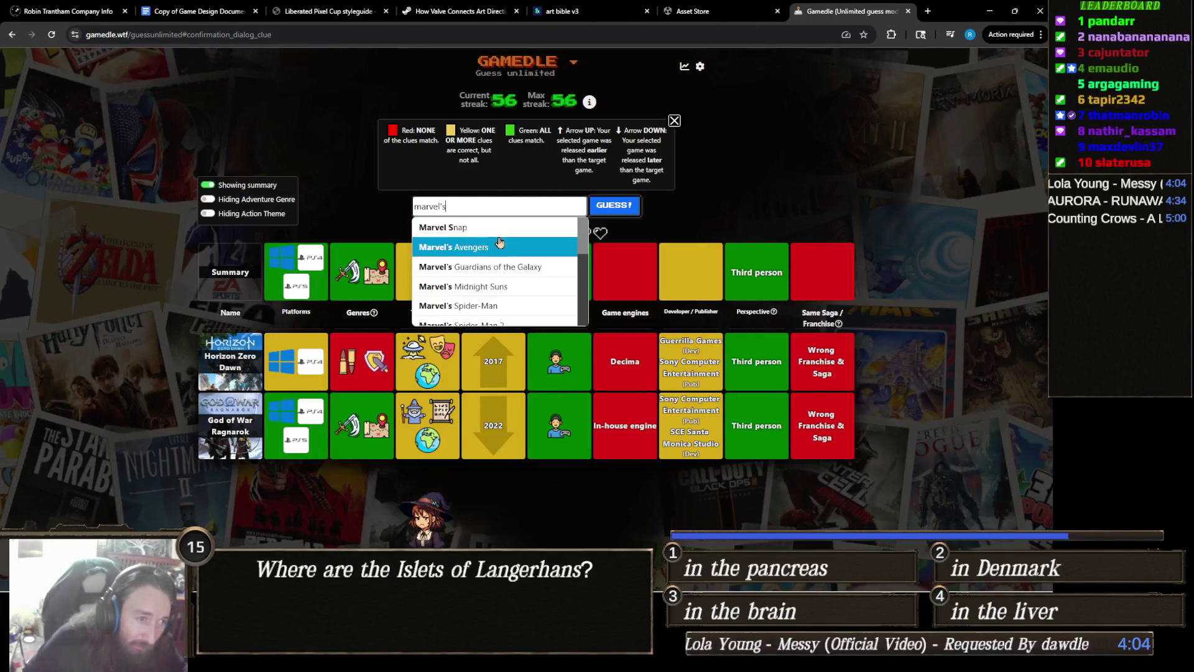
pyautogui.click(511, 304)
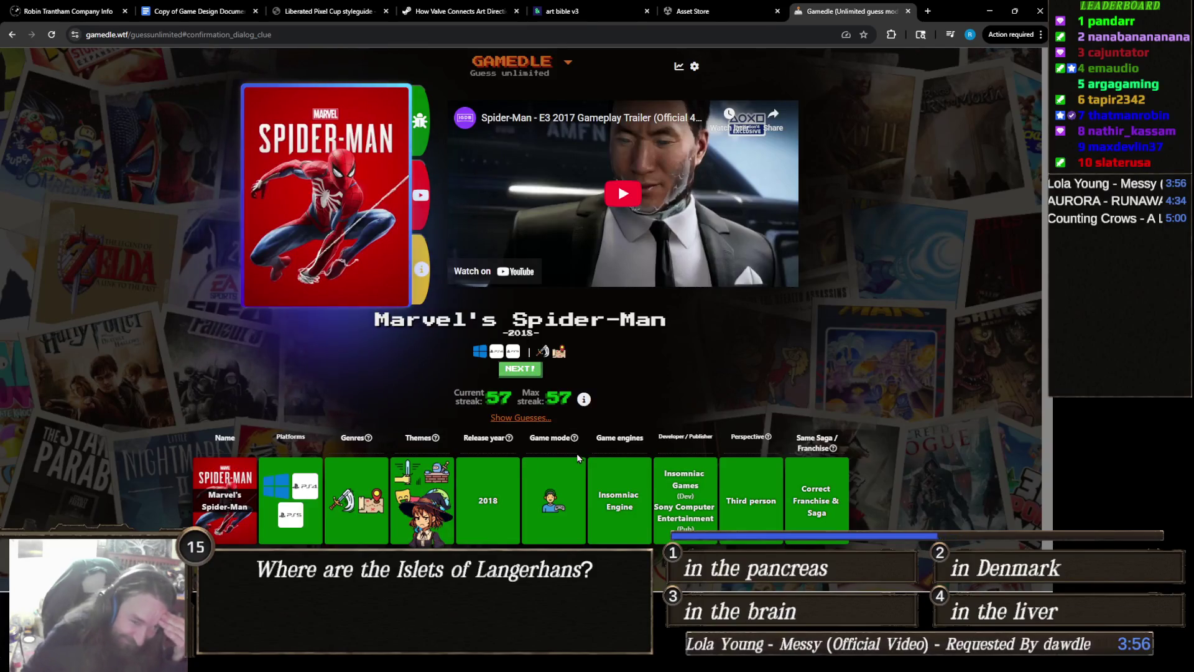
# - Drag the Lola Young 'Messy' video link to the tab bar to open it in a new tab
pyautogui.moveTo(574, 449)
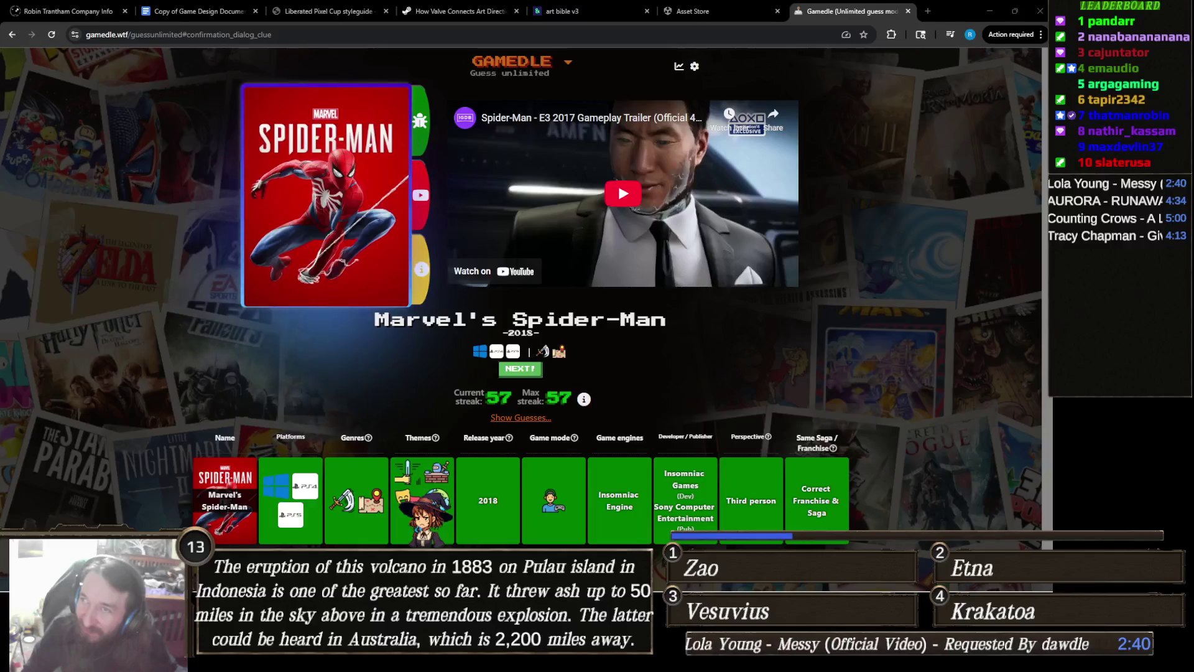
pyautogui.moveTo(618, 181)
pyautogui.mouseDown()
pyautogui.moveTo(741, 22)
pyautogui.moveTo(832, 20)
pyautogui.mouseUp()
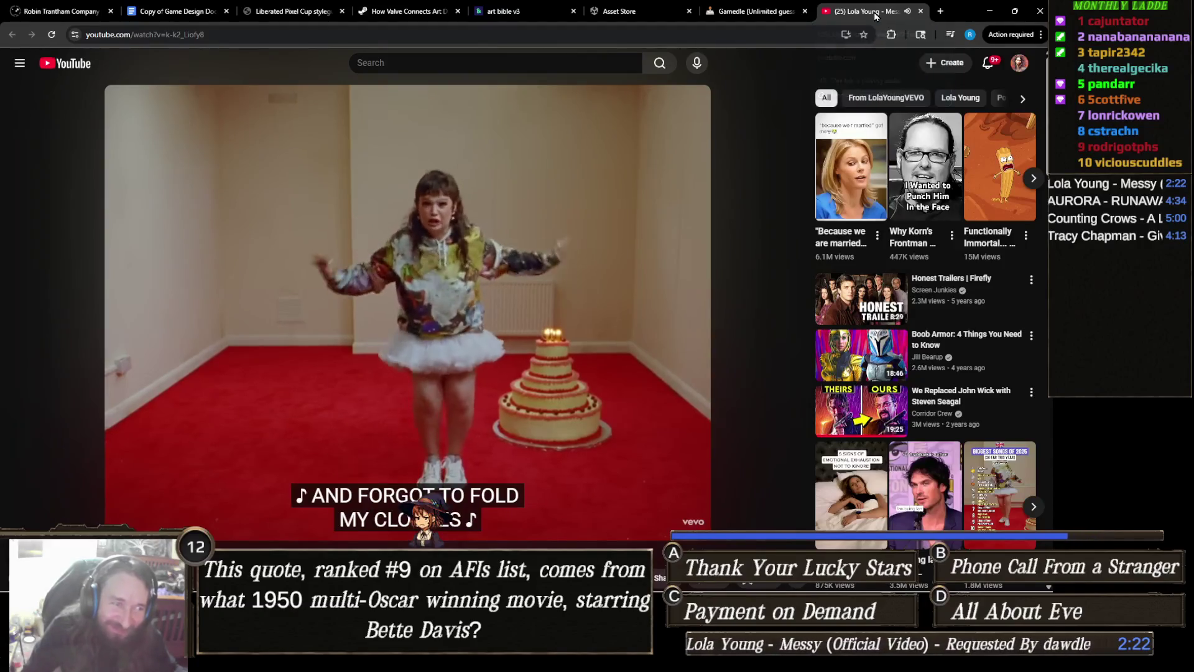
# - Close the Lola Young 'Messy' video tab with Ctrl+W to get back to Gamedle
pyautogui.hotkey('ctrl', 'w')
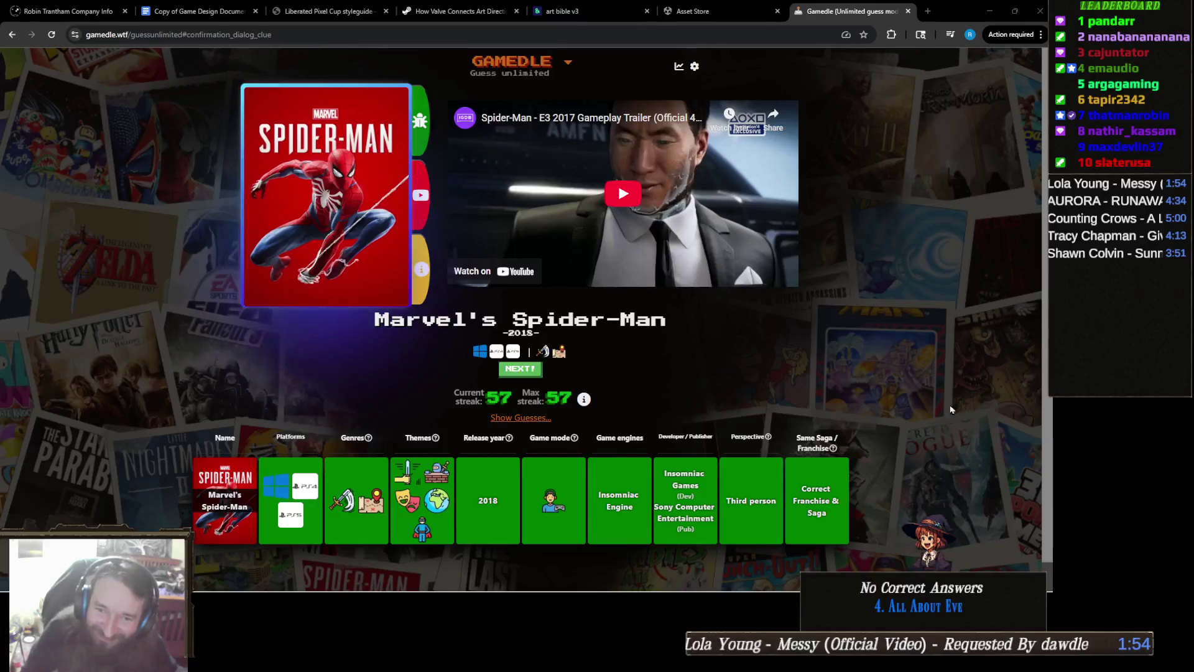
pyautogui.moveTo(696, 577)
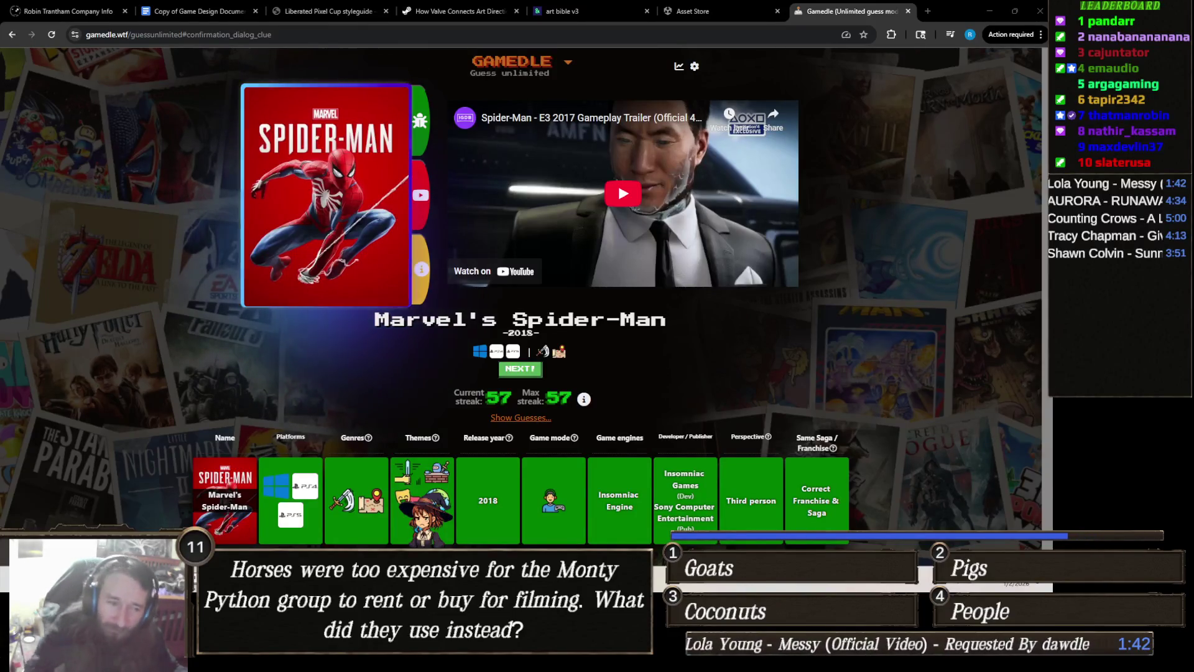
pyautogui.moveTo(461, 659)
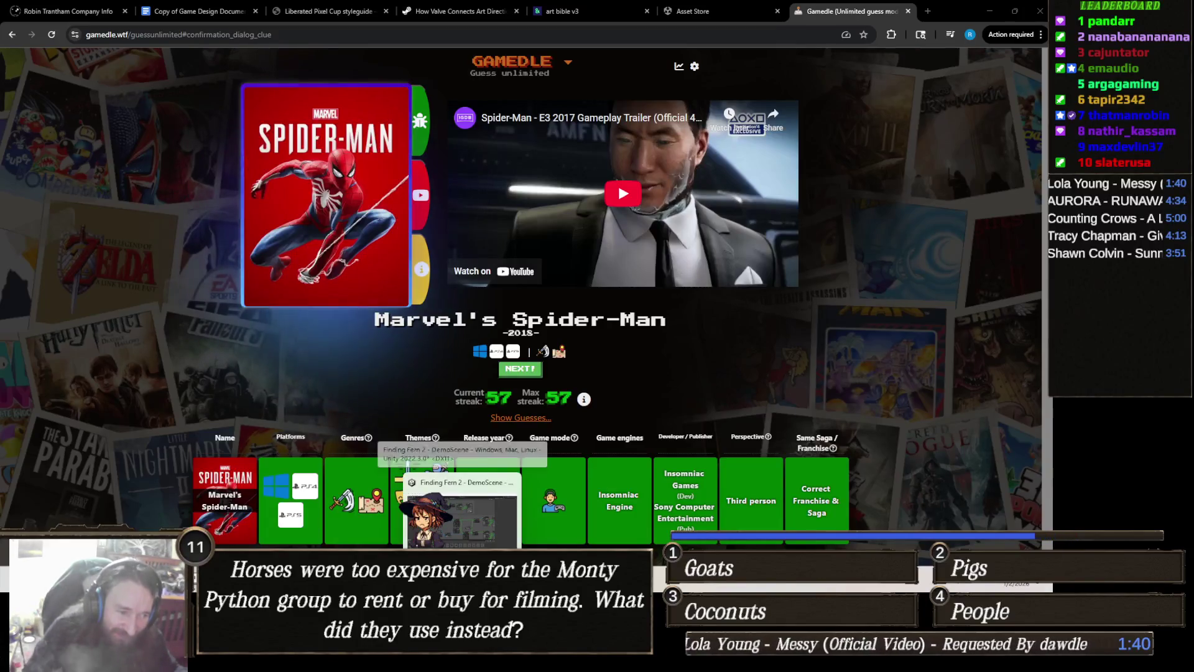
# - Switch to Unity and fly the Scene camera forward to survey the generated forest terrain
pyautogui.click(461, 659)
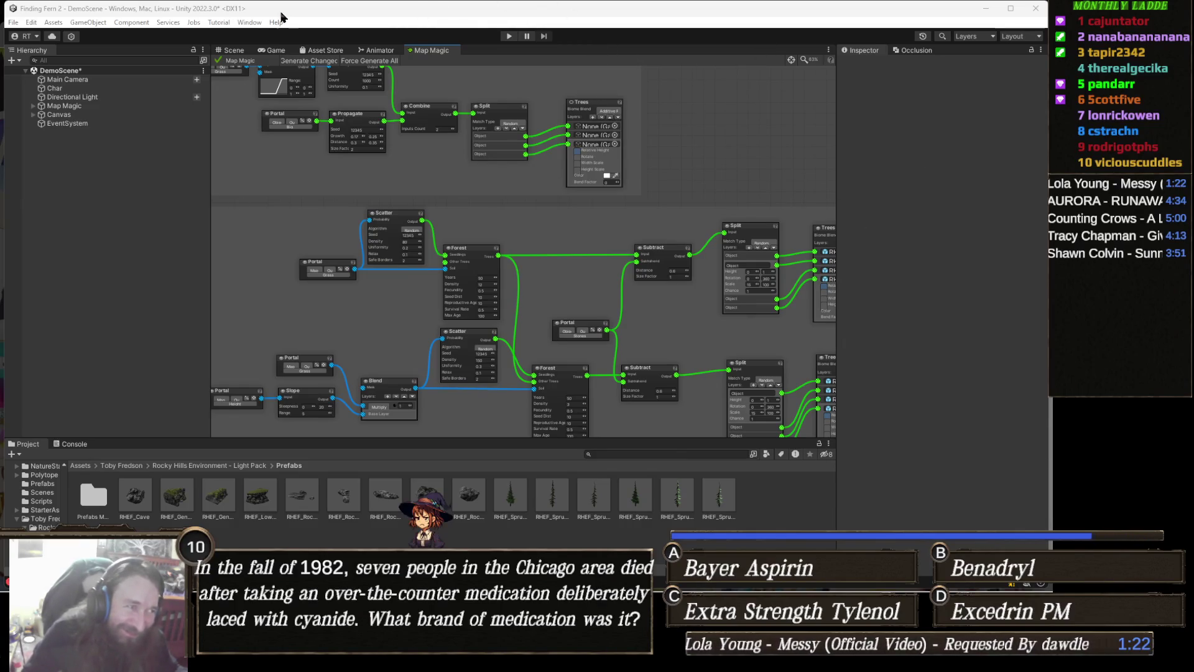
pyautogui.click(229, 54)
pyautogui.press('w')
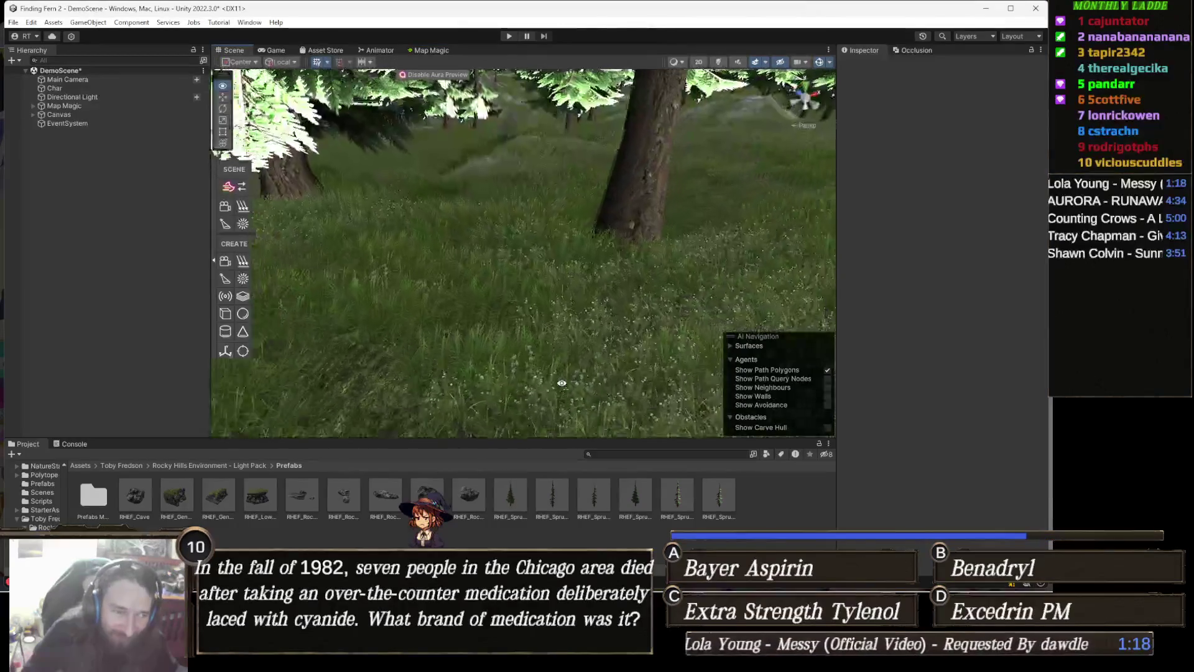
pyautogui.press('w')
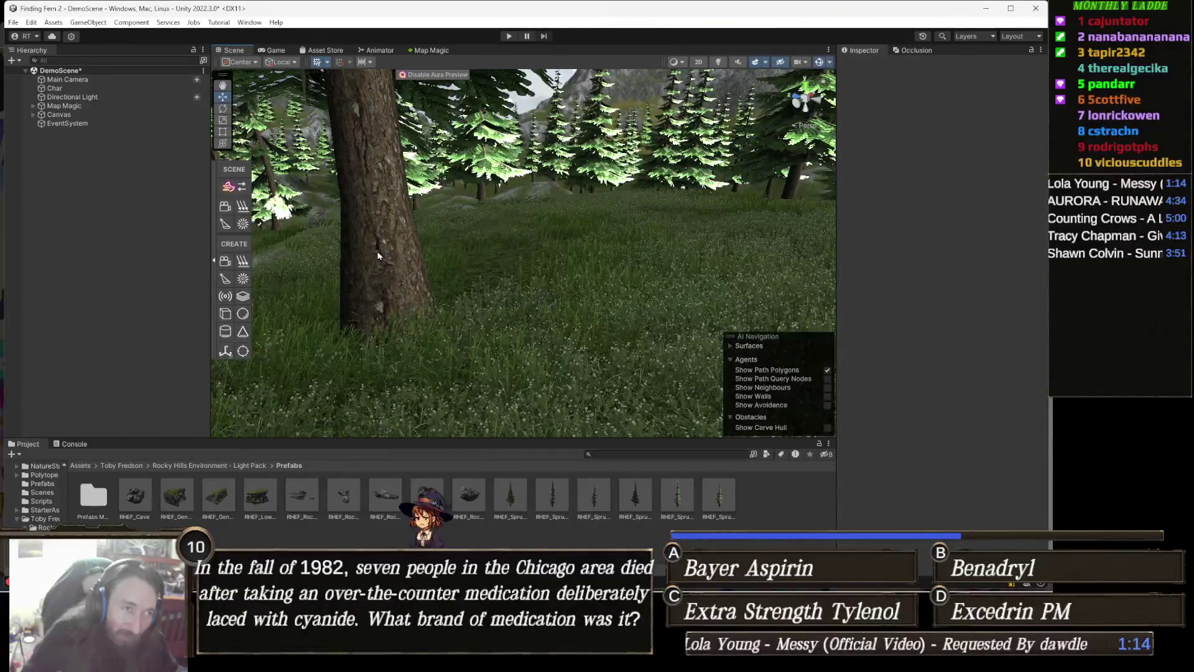
# - Return to the Map Magic graph and pan to frame the Bushes and Trees groups
pyautogui.click(429, 50)
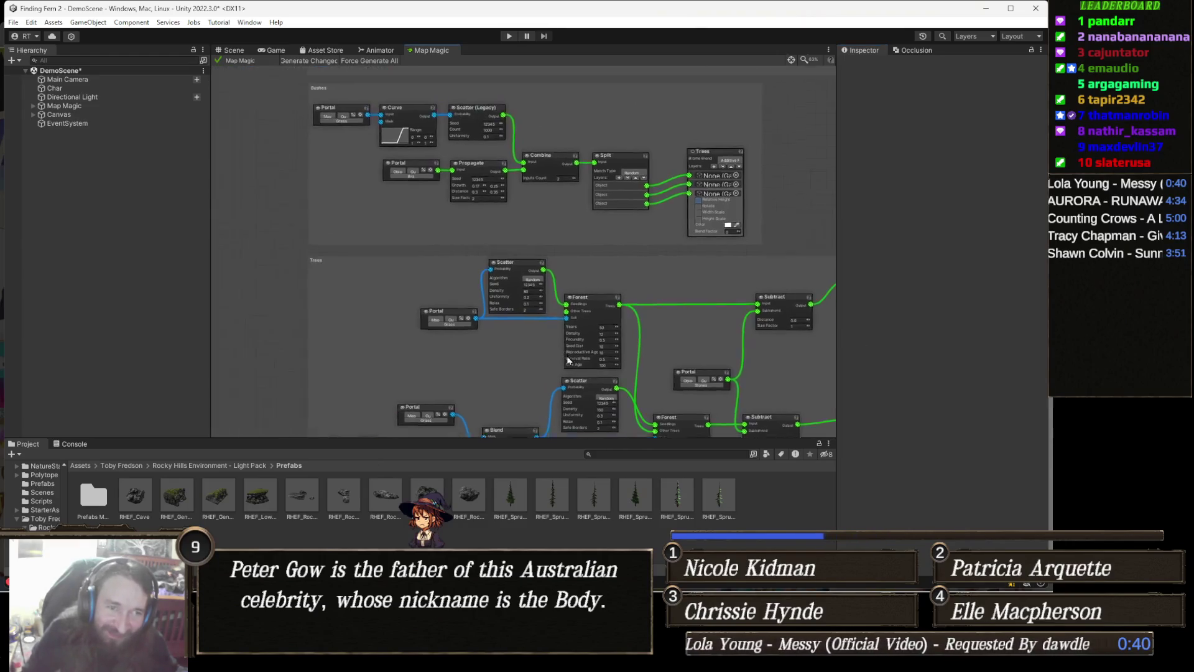
pyautogui.scroll(-2, 431, 256)
pyautogui.scroll(-1, 465, 295)
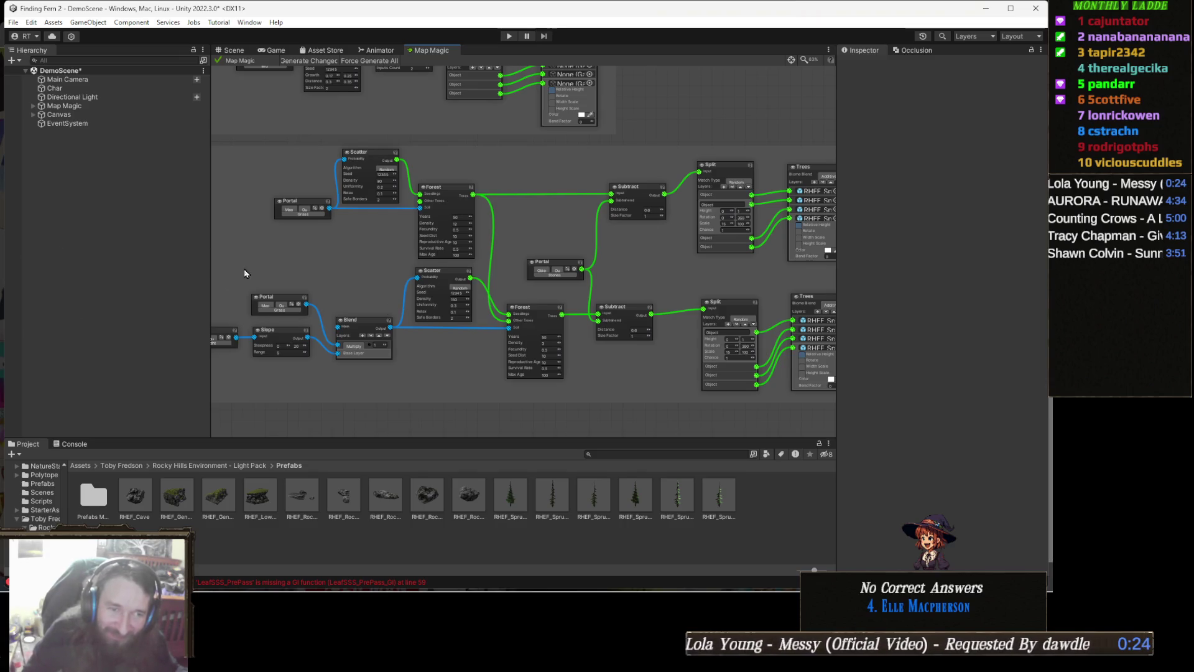
pyautogui.moveTo(514, 229); pyautogui.dragTo(574, 234)
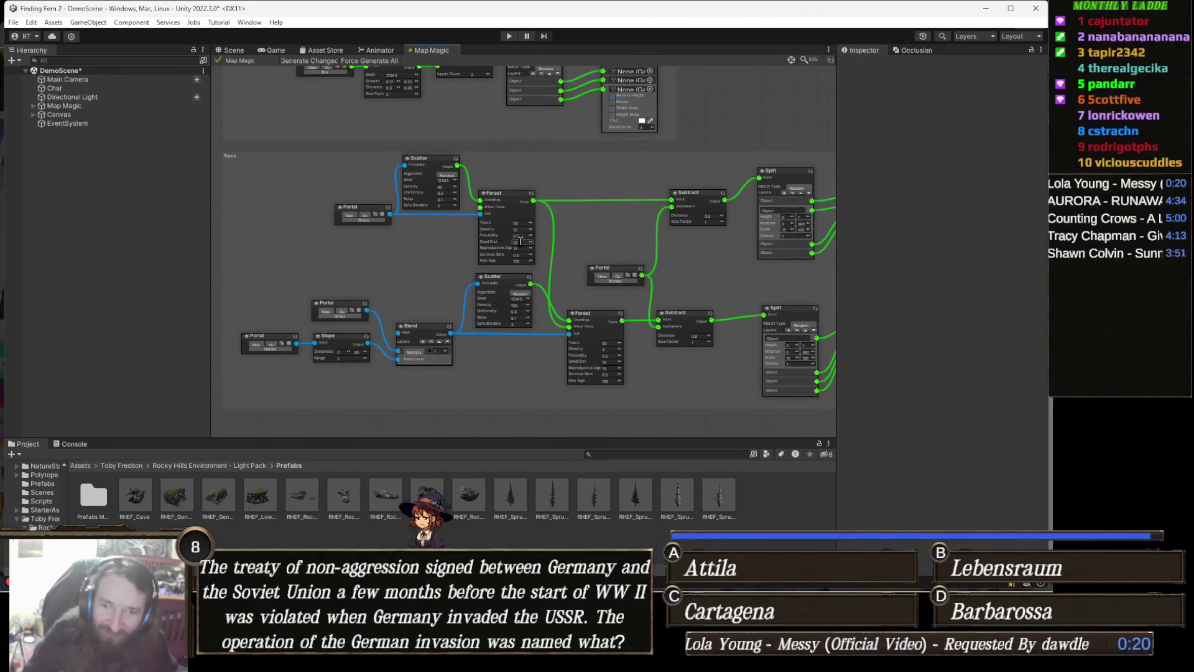
pyautogui.moveTo(524, 384); pyautogui.dragTo(568, 511)
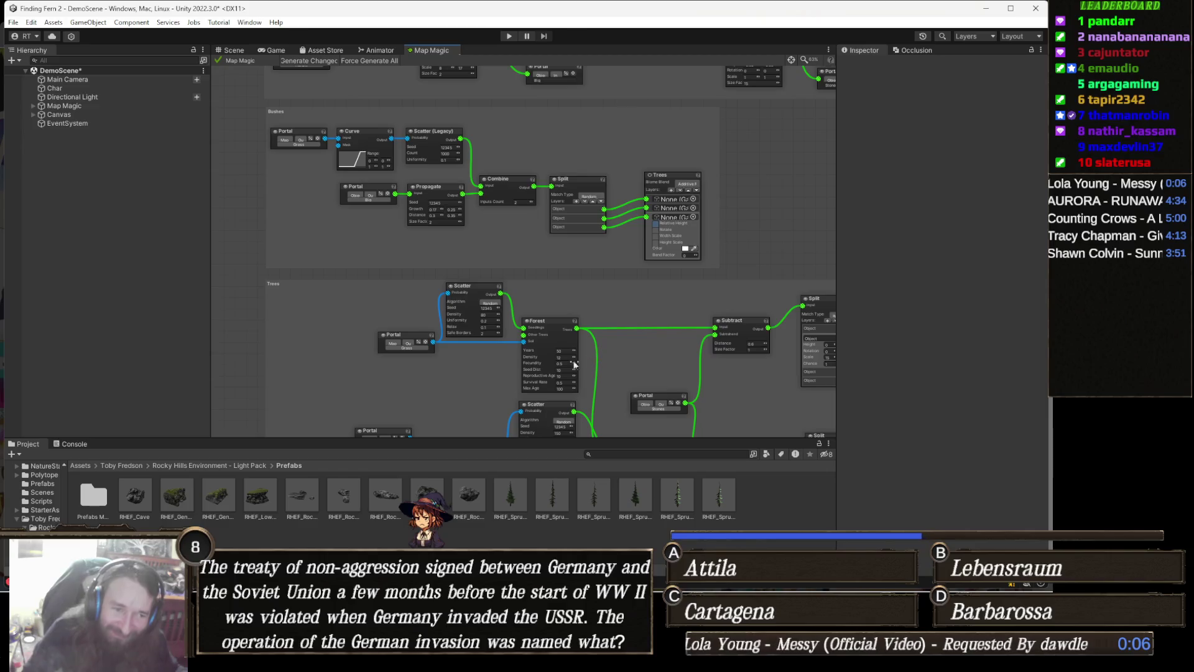
pyautogui.moveTo(584, 358)
pyautogui.mouseDown()
pyautogui.moveTo(566, 373)
pyautogui.moveTo(533, 354)
pyautogui.mouseUp()
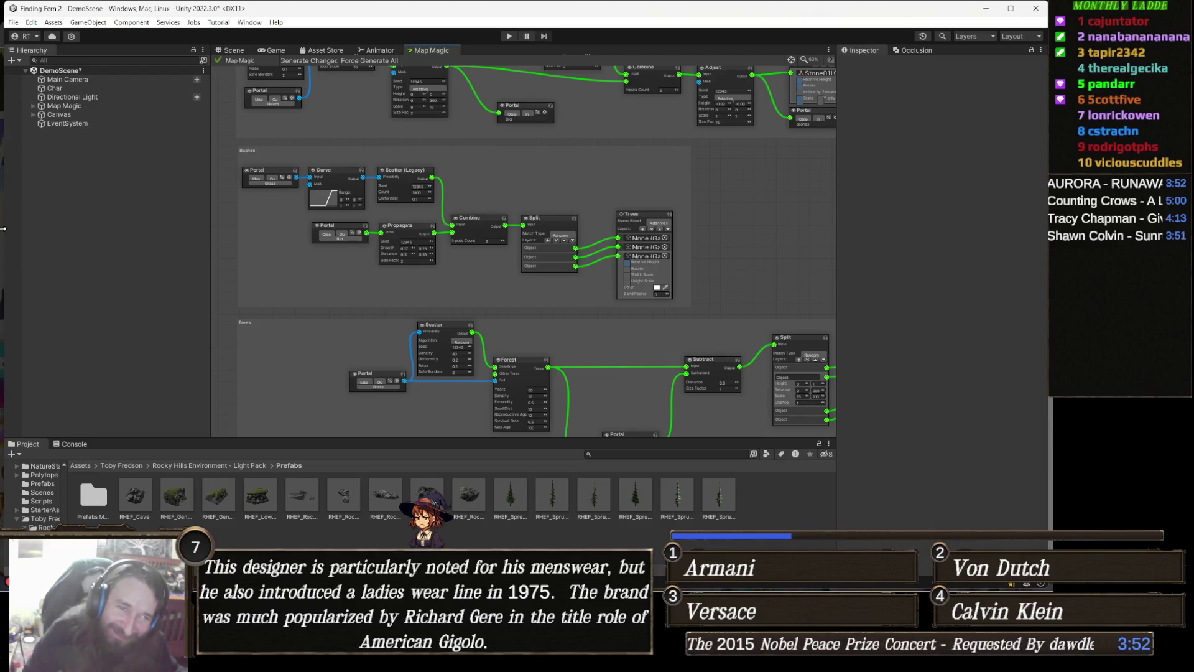
pyautogui.moveTo(451, 276); pyautogui.dragTo(446, 274)
pyautogui.scroll(-4, 445, 274)
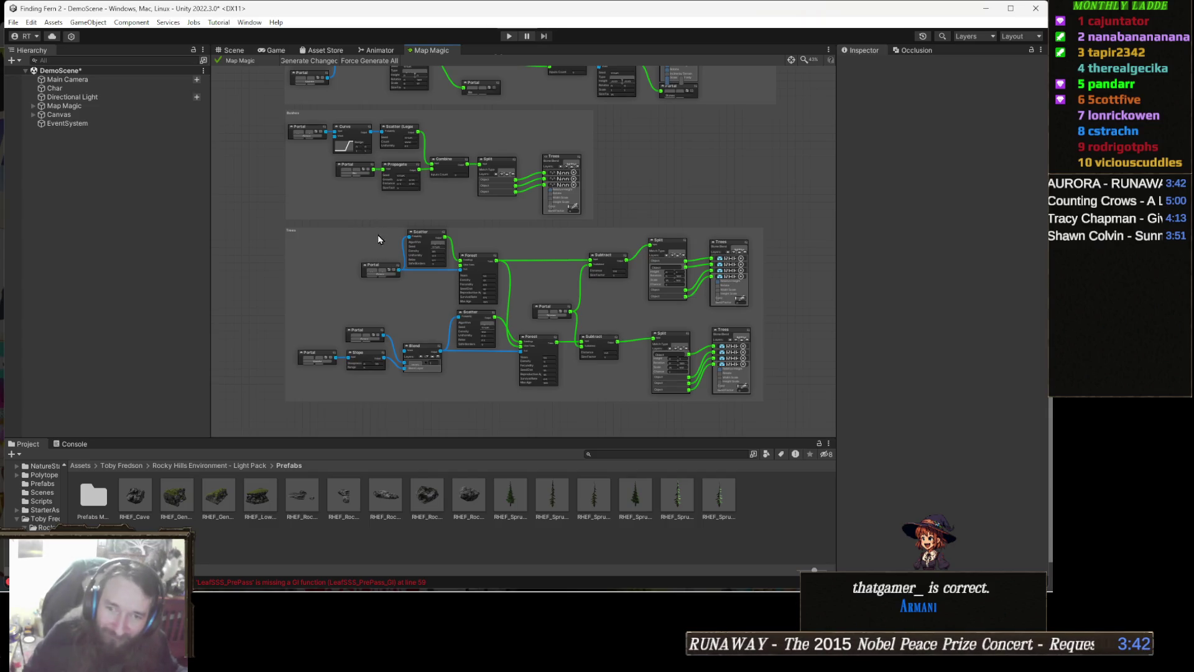
pyautogui.scroll(3, 375, 234)
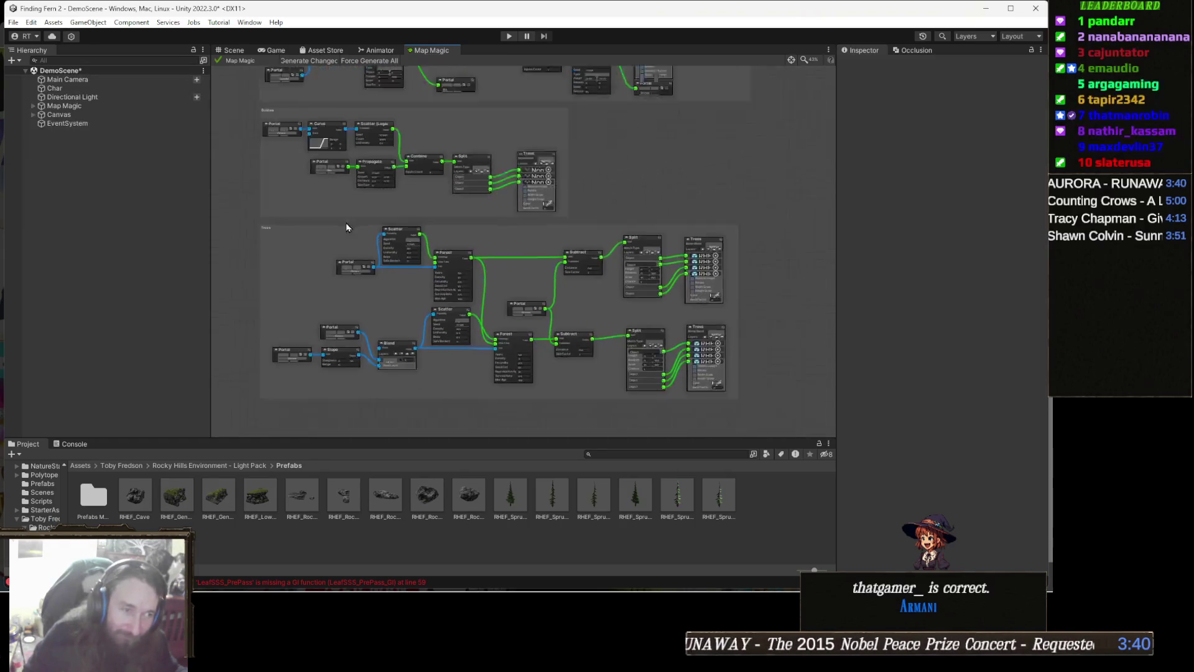
pyautogui.scroll(2, 534, 330)
pyautogui.moveTo(754, 320); pyautogui.dragTo(494, 255)
pyautogui.scroll(2, 493, 255)
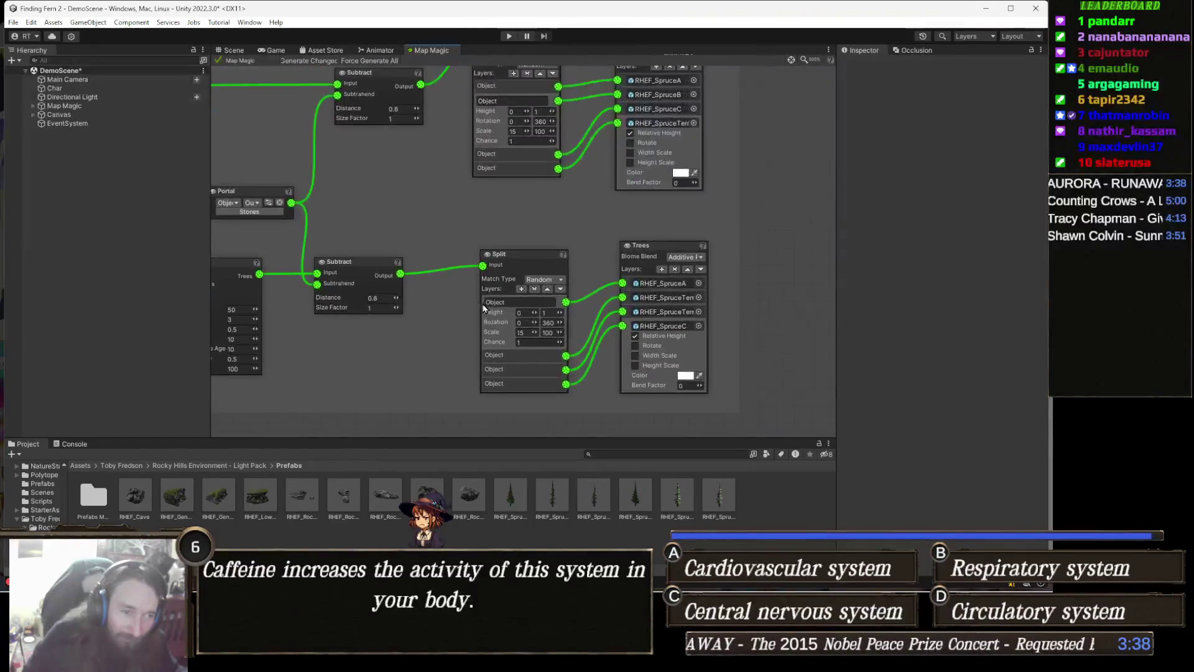
pyautogui.moveTo(454, 239)
pyautogui.mouseDown()
pyautogui.moveTo(462, 309)
pyautogui.moveTo(447, 237)
pyautogui.moveTo(398, 244)
pyautogui.moveTo(614, 295)
pyautogui.mouseUp()
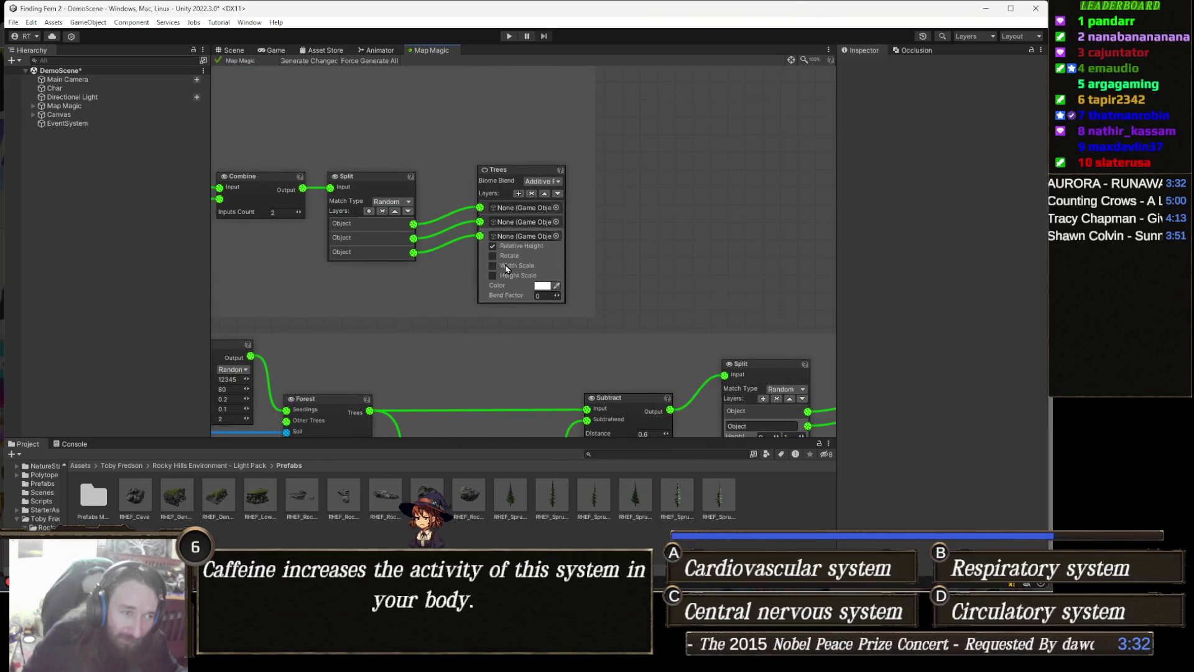
pyautogui.moveTo(412, 282); pyautogui.dragTo(603, 340)
pyautogui.scroll(-2, 415, 283)
pyautogui.scroll(-2, 602, 340)
pyautogui.moveTo(541, 313); pyautogui.dragTo(629, 324)
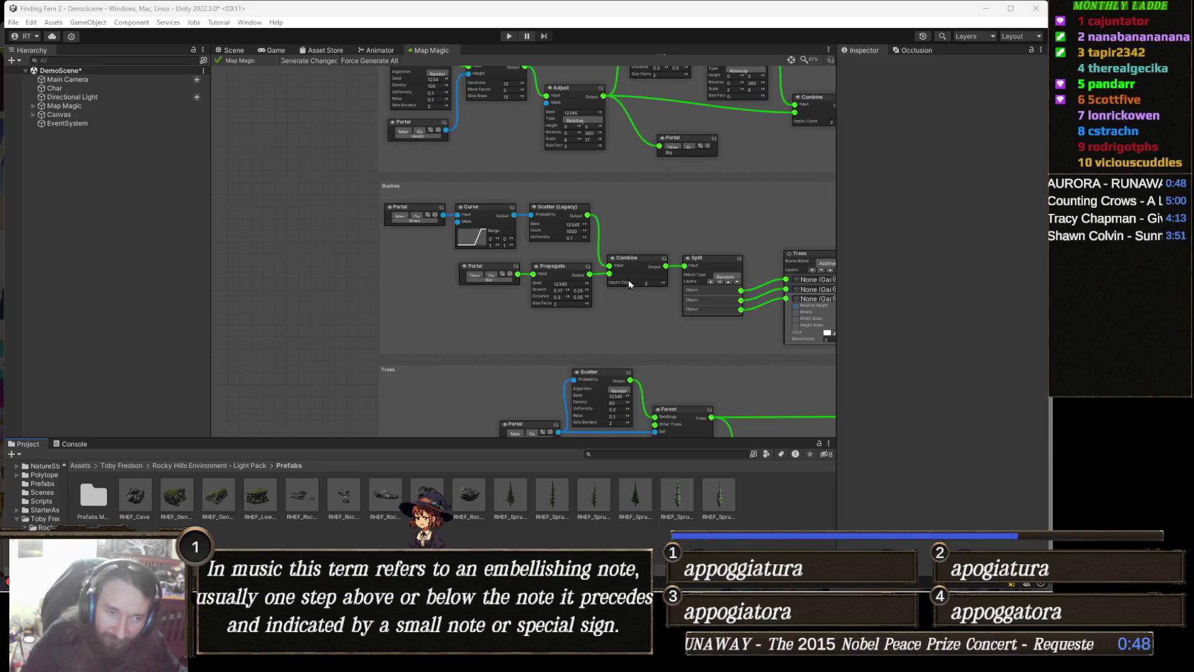
# - Pan and zoom the graph to centre the Combine, Adjust, Objects and Stones portal nodes
pyautogui.moveTo(706, 263)
pyautogui.mouseDown()
pyautogui.moveTo(459, 287)
pyautogui.moveTo(479, 313)
pyautogui.mouseUp()
pyautogui.scroll(4, 479, 313)
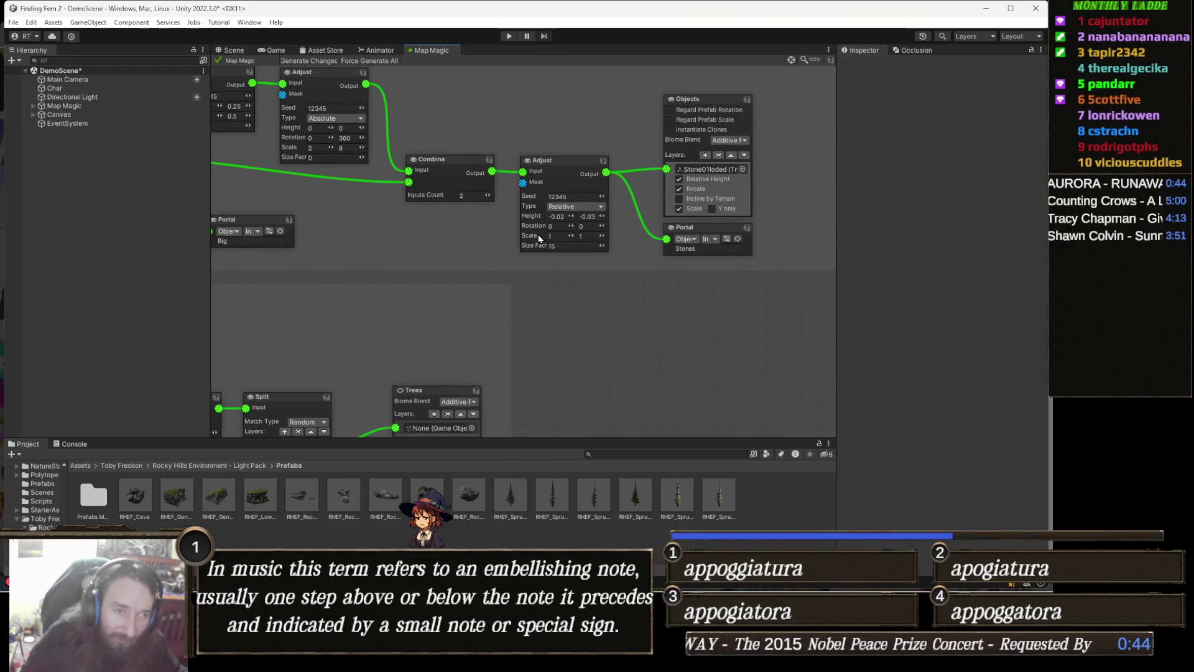
pyautogui.moveTo(538, 247); pyautogui.dragTo(566, 301)
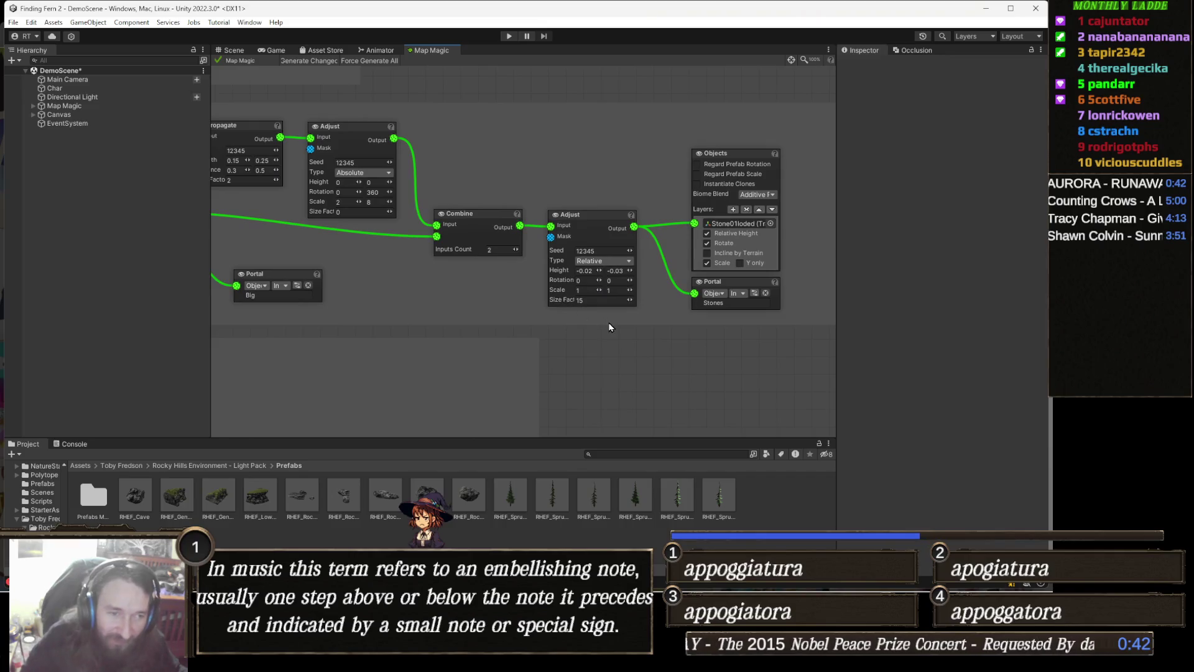
pyautogui.moveTo(665, 309); pyautogui.dragTo(621, 328)
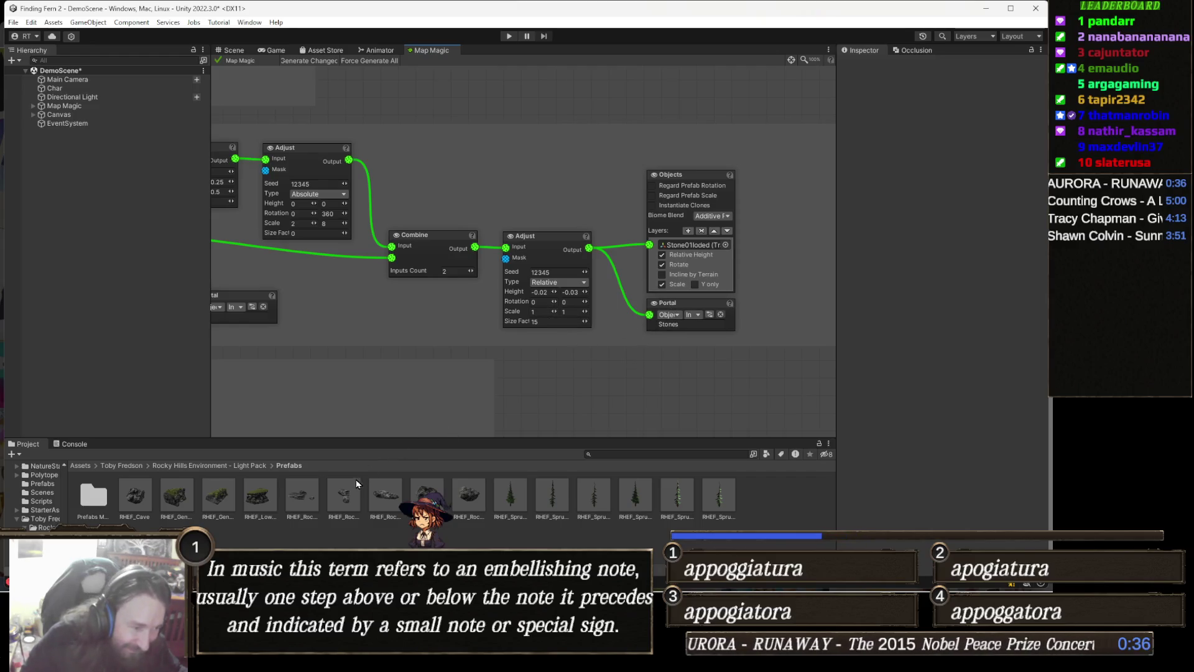
pyautogui.moveTo(468, 377); pyautogui.dragTo(416, 376)
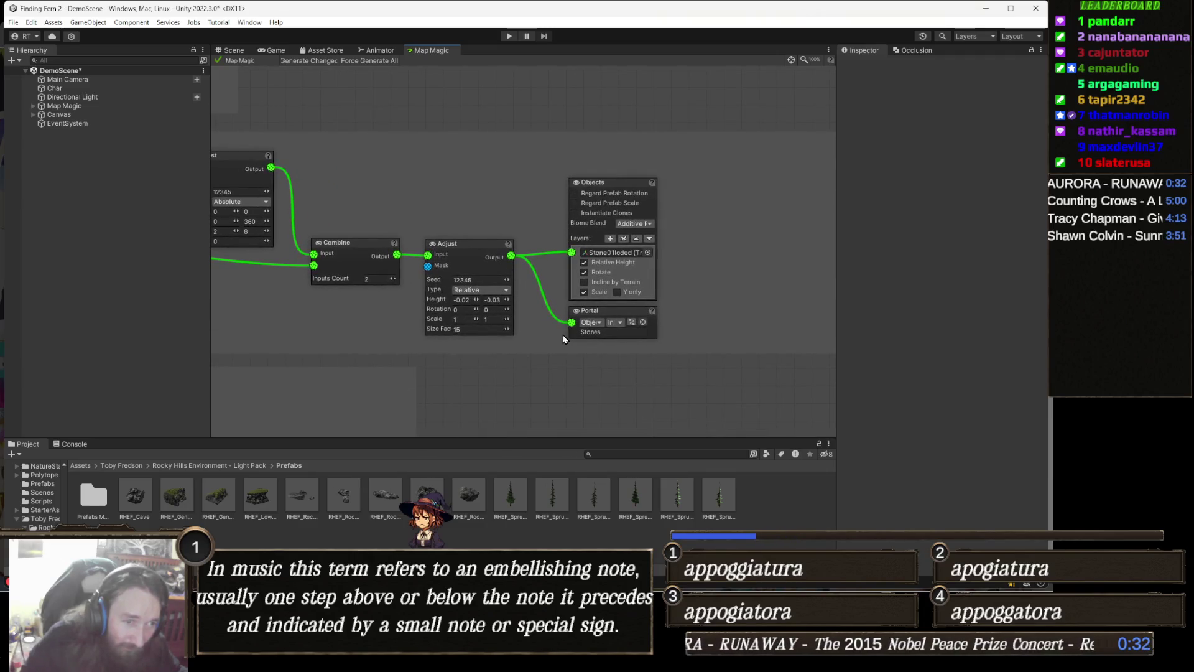
# - Fill the Objects node's layers with RHEF_RockMedium and the low rock prefab, then view the scene
pyautogui.click(610, 240)
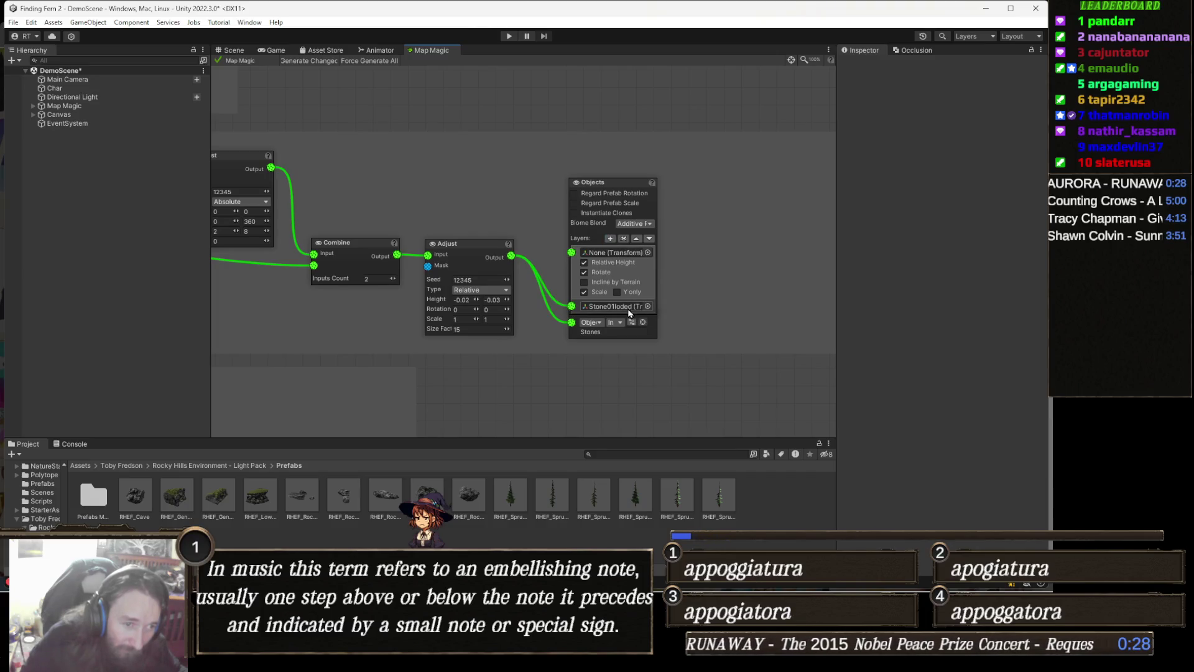
pyautogui.moveTo(444, 488); pyautogui.dragTo(616, 306)
pyautogui.moveTo(457, 494); pyautogui.dragTo(630, 259)
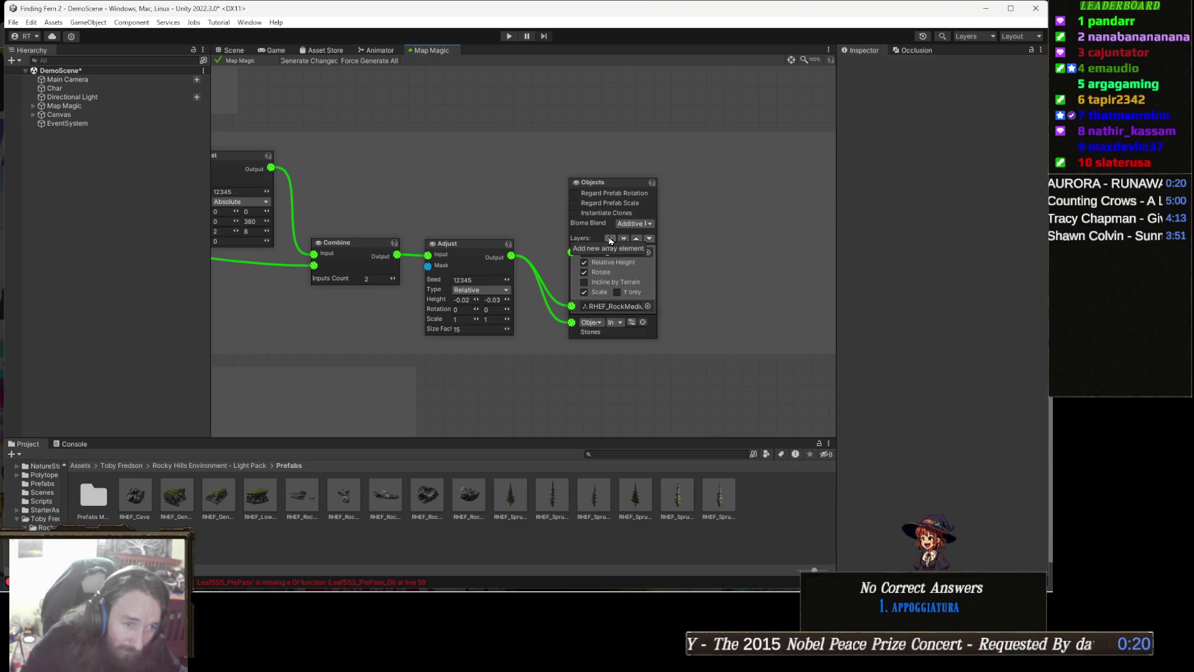
pyautogui.click(610, 240)
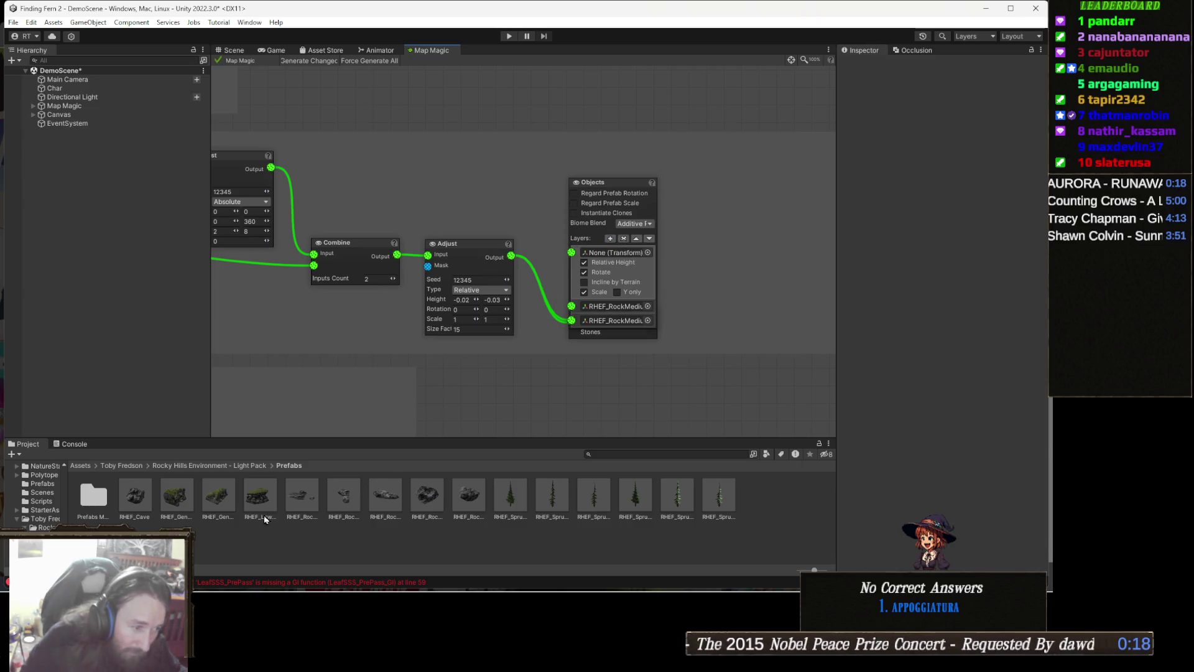
pyautogui.moveTo(662, 303); pyautogui.dragTo(622, 320)
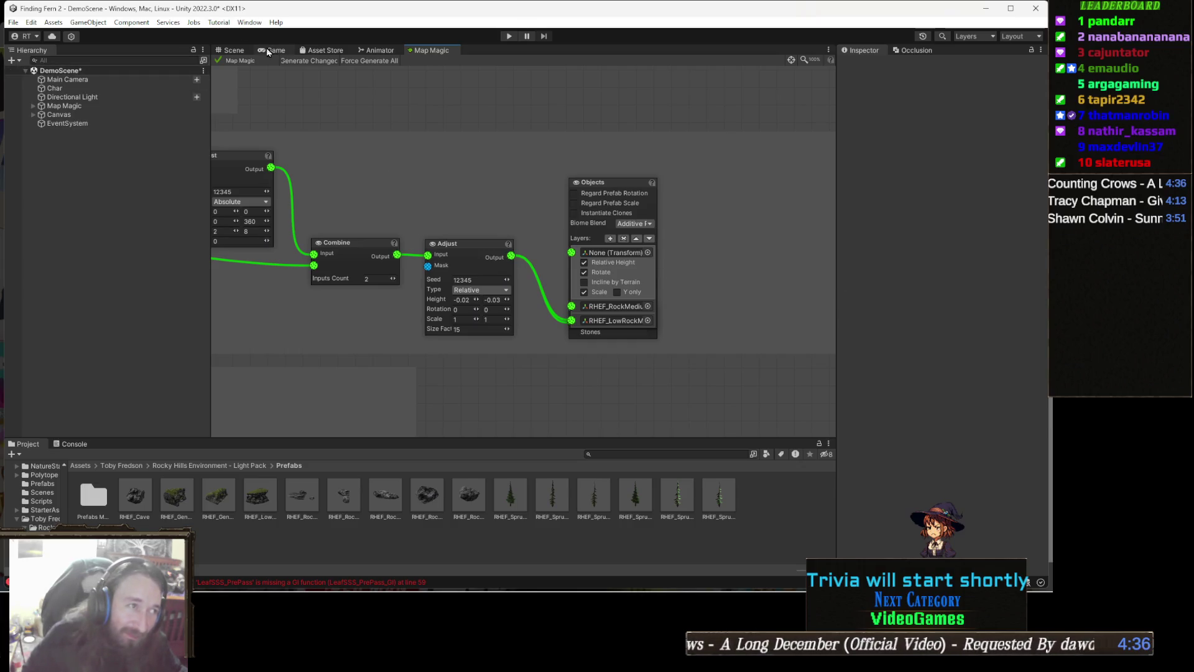
pyautogui.click(243, 56)
pyautogui.moveTo(536, 256)
pyautogui.mouseDown()
pyautogui.moveTo(559, 255)
pyautogui.moveTo(539, 220)
pyautogui.moveTo(547, 279)
pyautogui.moveTo(536, 235)
pyautogui.moveTo(588, 252)
pyautogui.moveTo(678, 249)
pyautogui.mouseUp()
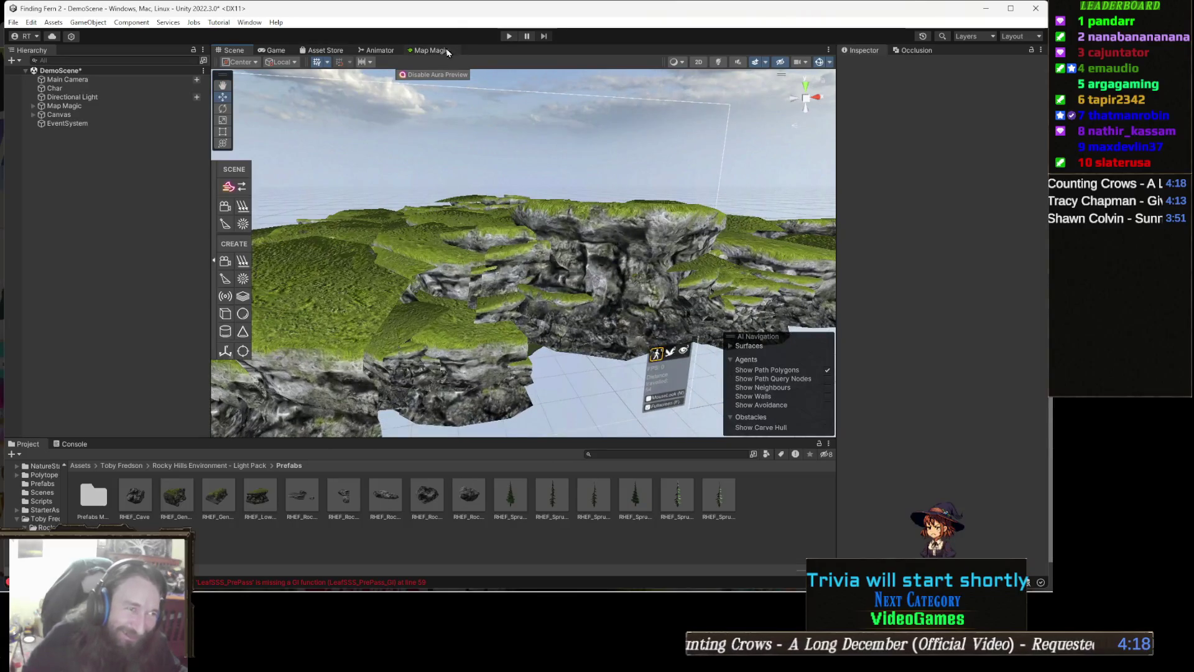
pyautogui.click(432, 51)
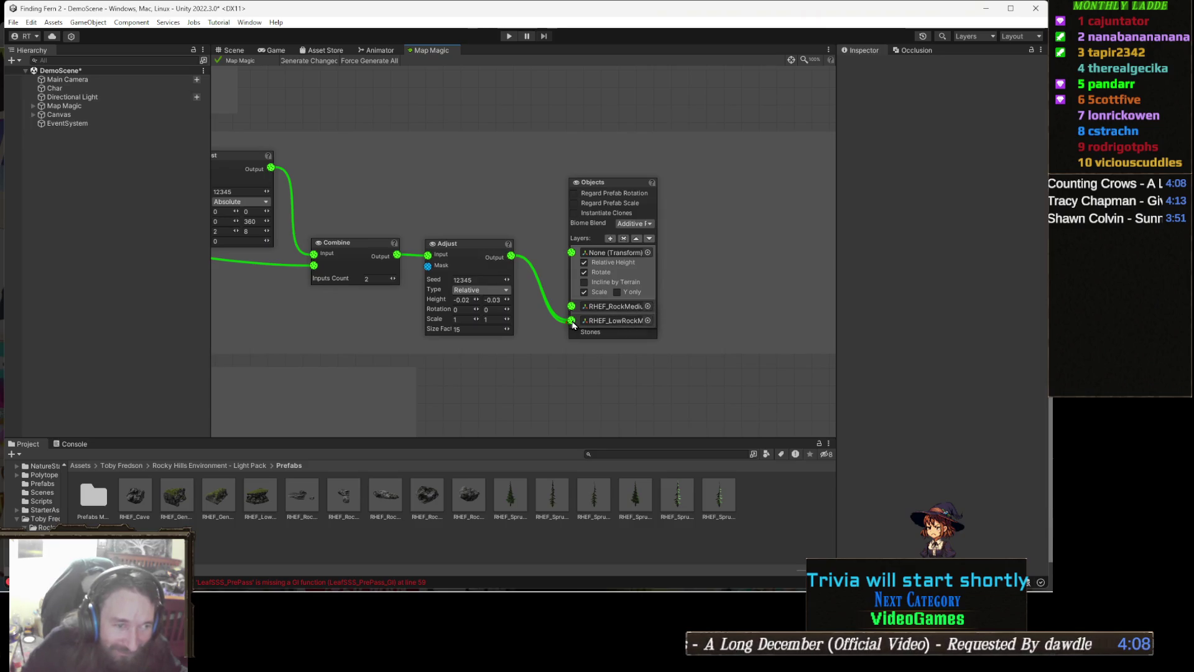
# - Wire the Adjust output into the RHEF_RockMedium layer and view the regenerated cliff terrain
pyautogui.moveTo(572, 255); pyautogui.dragTo(573, 258)
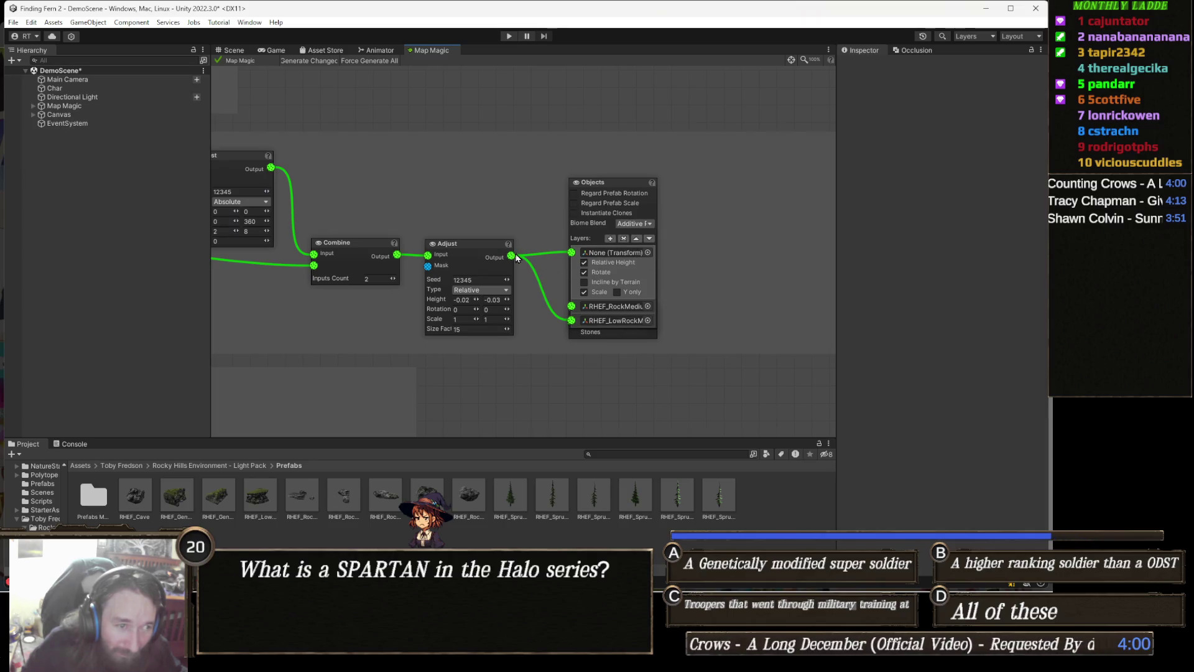
pyautogui.moveTo(558, 298); pyautogui.dragTo(571, 306)
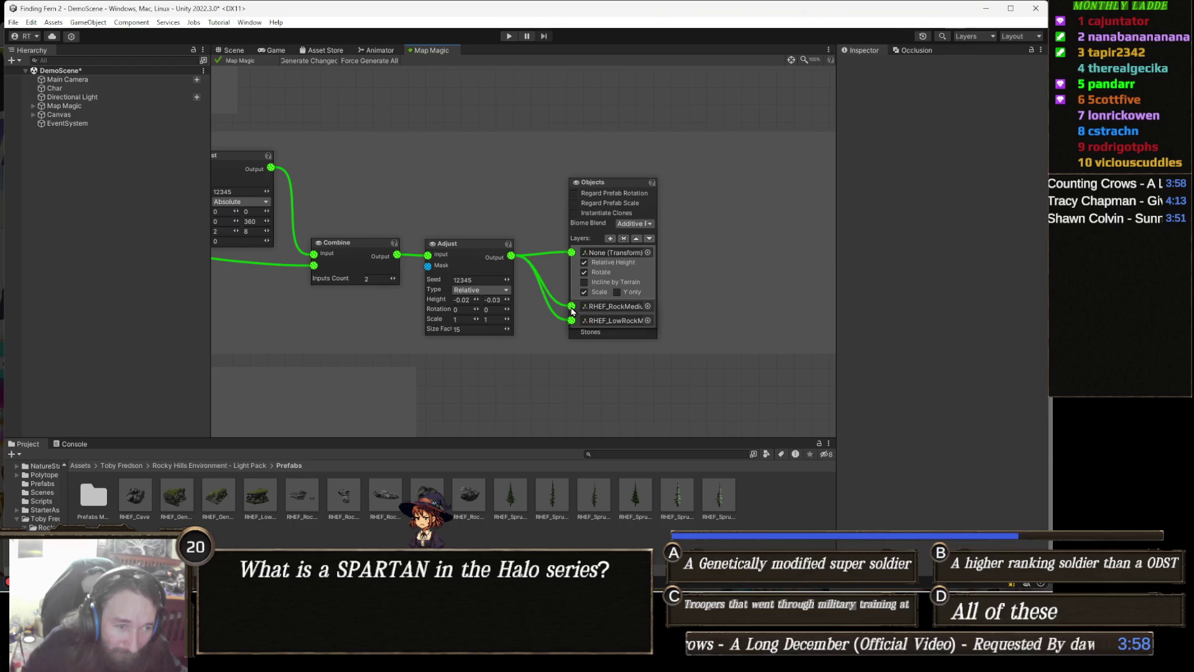
pyautogui.click(239, 53)
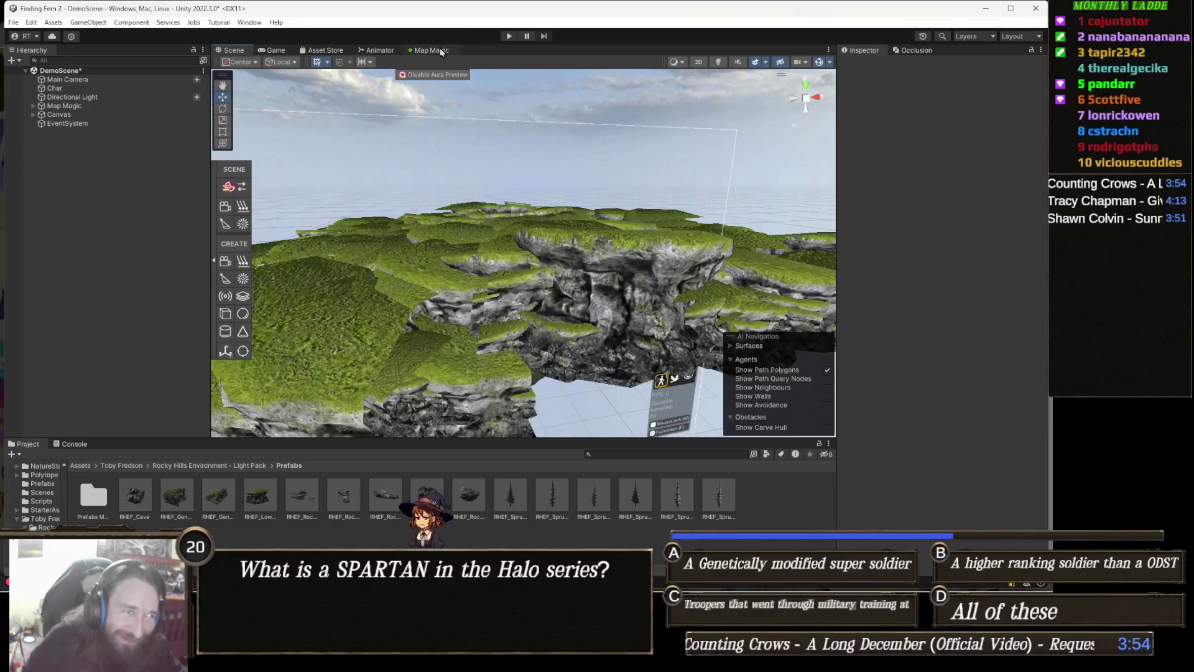
# - Switch from the Scene view back to the Map Magic graph
pyautogui.click(429, 51)
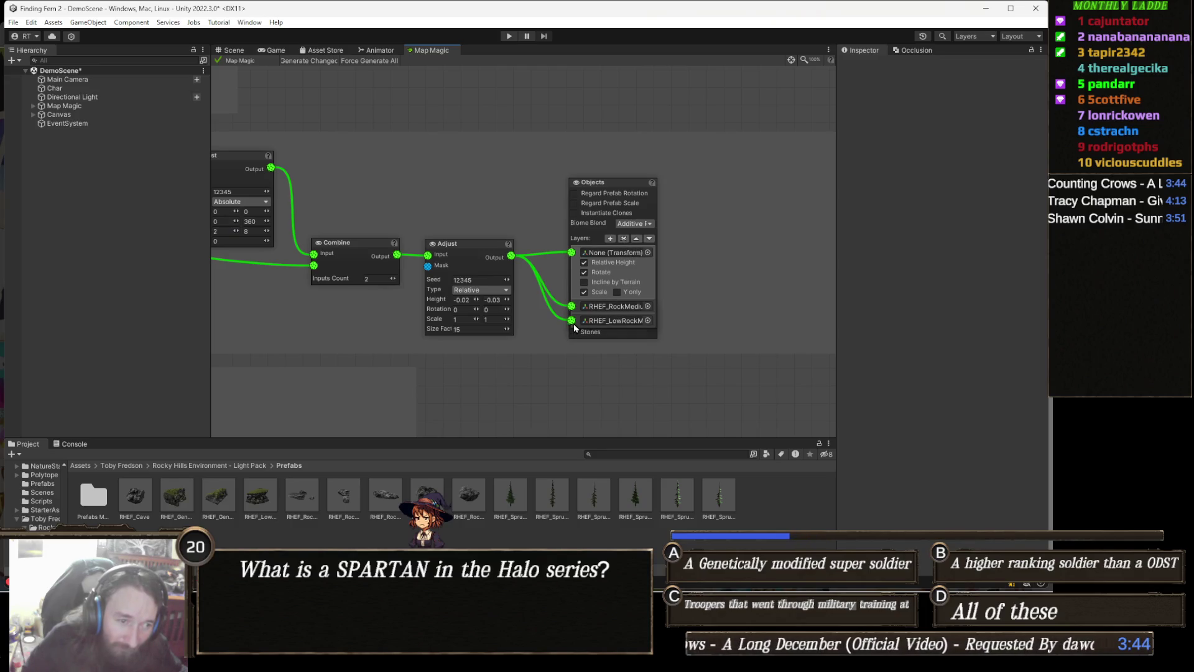
# - Remove the empty None layer and the RHEF_RockMedium layer, then view the sparser-rock terrain
pyautogui.click(623, 240)
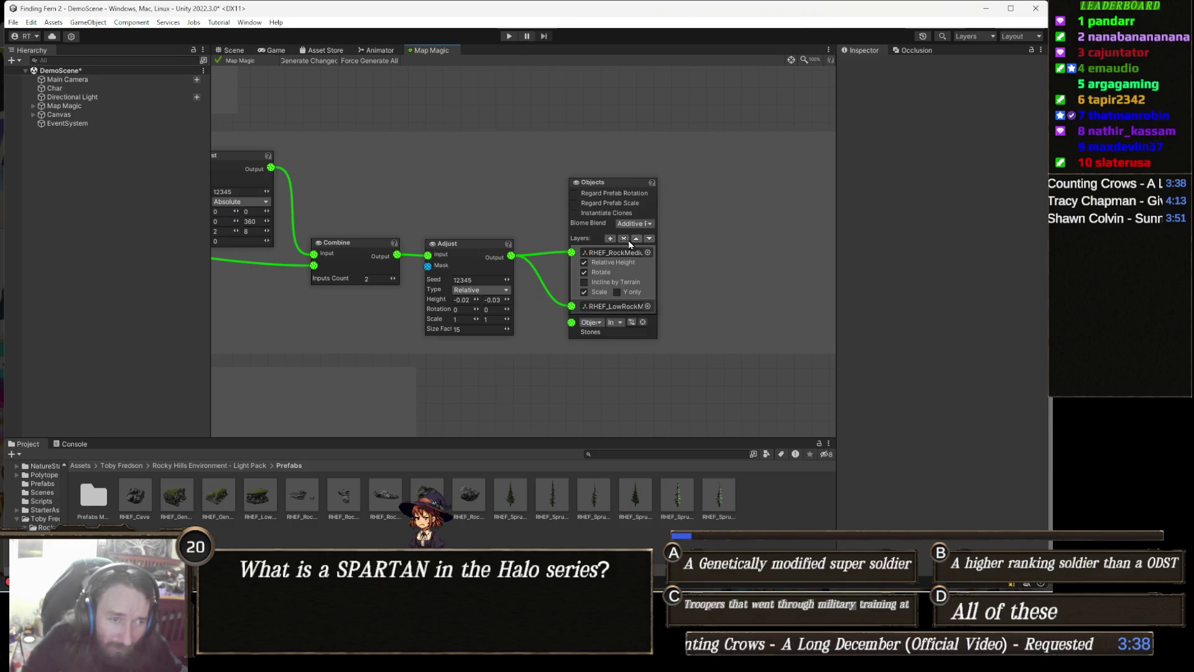
pyautogui.click(624, 239)
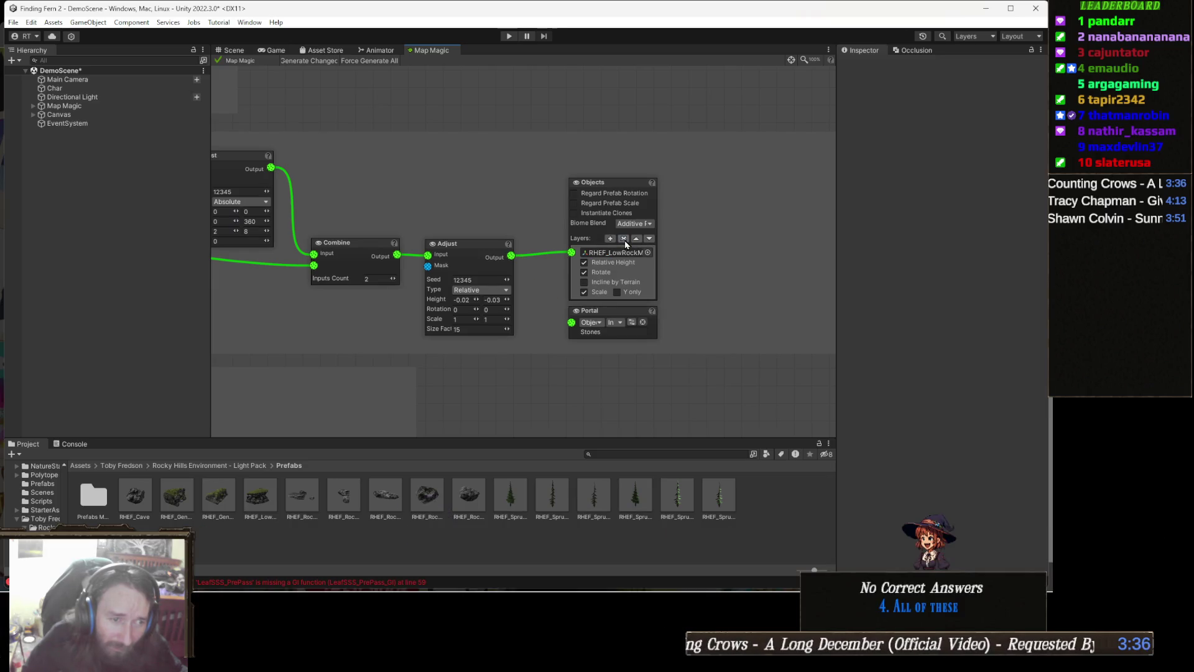
pyautogui.click(235, 50)
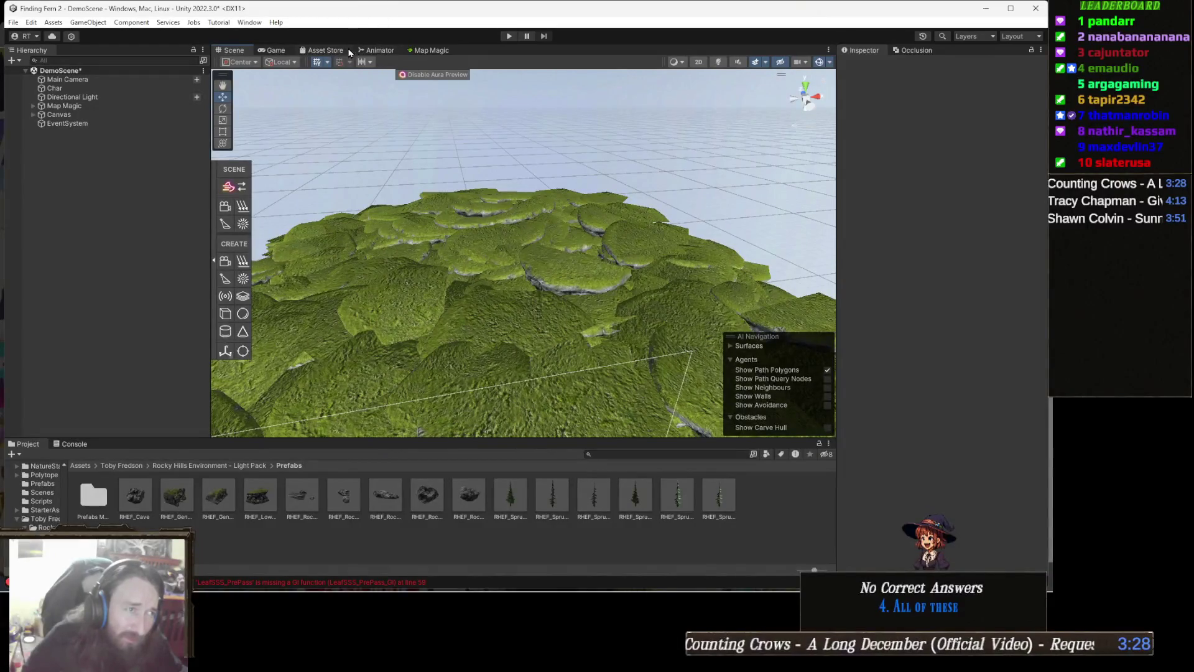
# - Switch back to the Map Magic graph showing Adjust feeding the low-rock Objects node
pyautogui.click(434, 50)
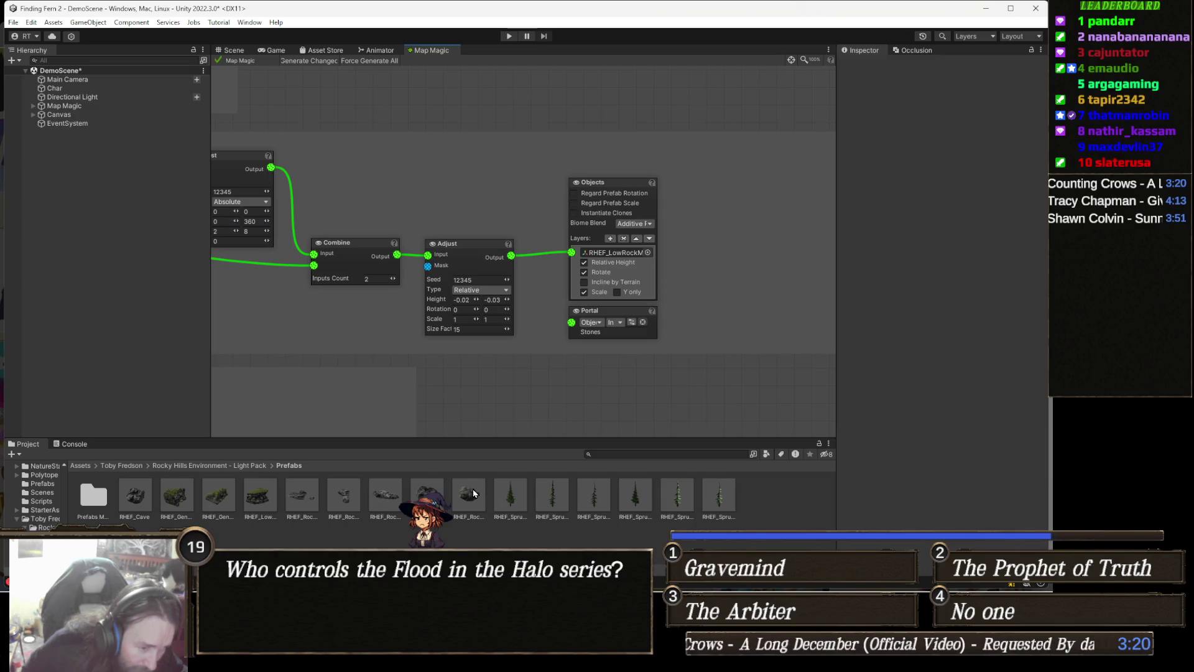
# - Assign RHEF_RockMedium to the remaining layer and set the Adjust scale range to 0.1–0.2
pyautogui.moveTo(470, 494); pyautogui.dragTo(584, 406)
pyautogui.moveTo(666, 237); pyautogui.dragTo(629, 256)
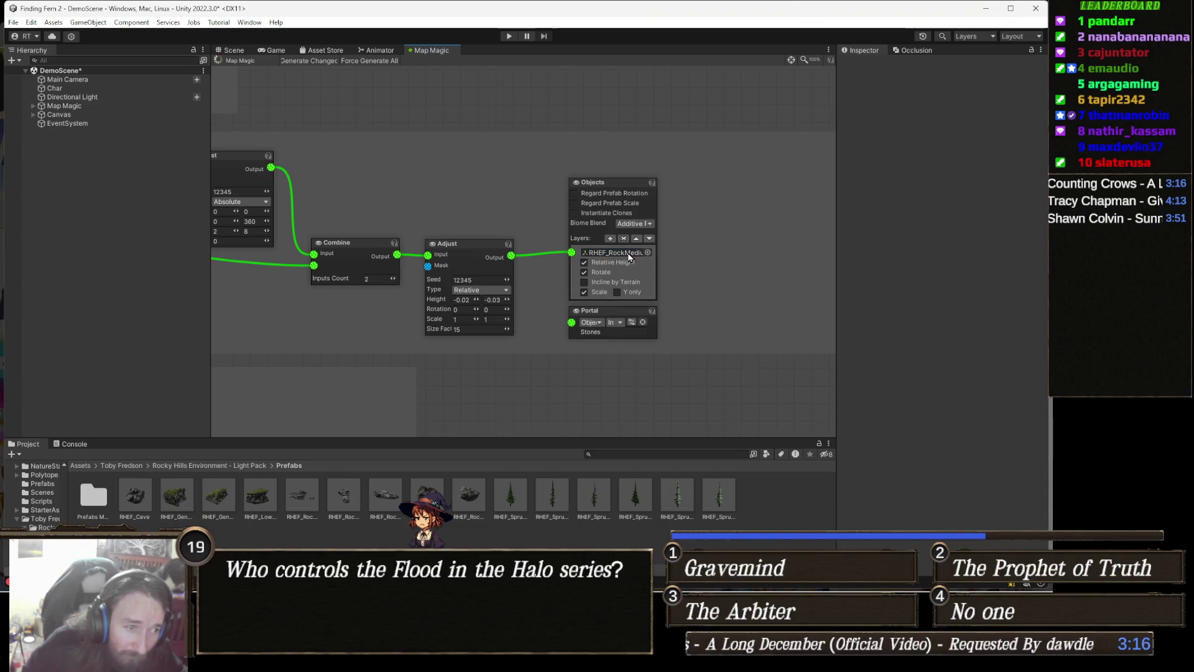
pyautogui.moveTo(469, 348); pyautogui.dragTo(497, 347)
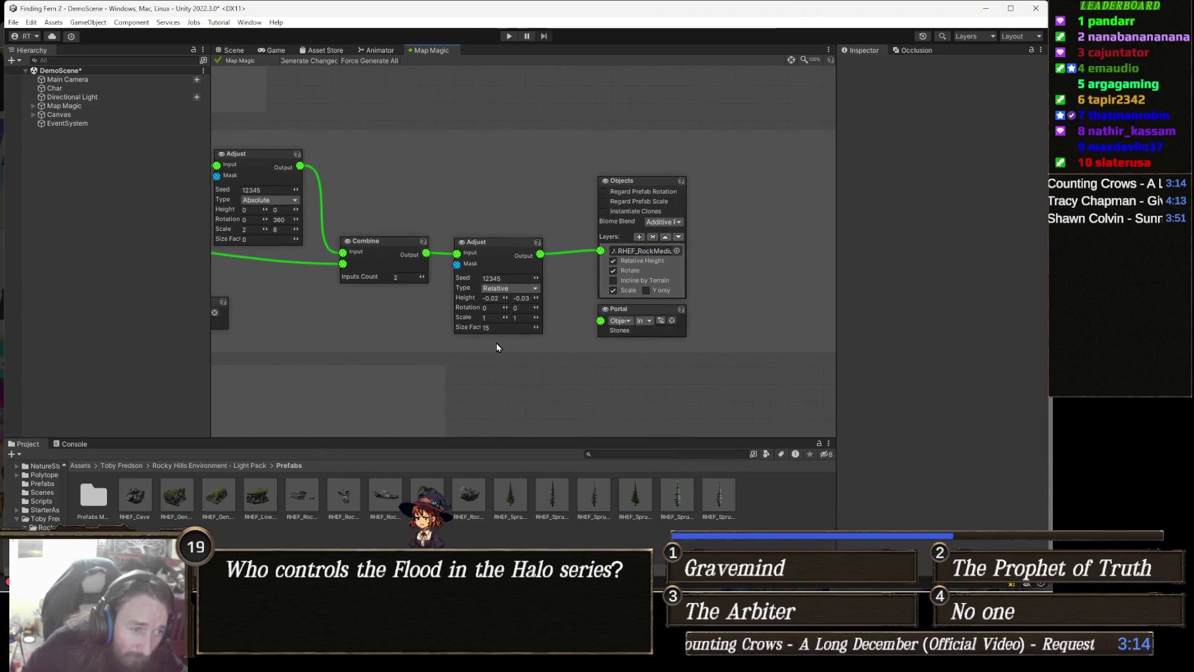
pyautogui.click(492, 317)
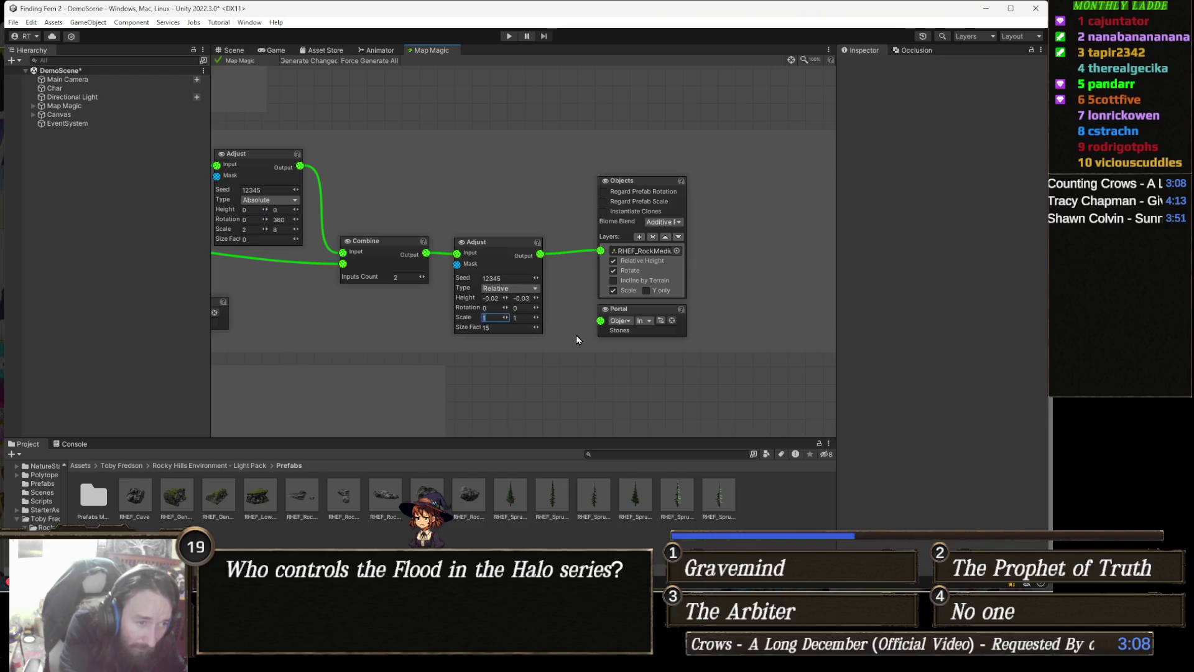
pyautogui.write('0.1')
pyautogui.press('Tab')
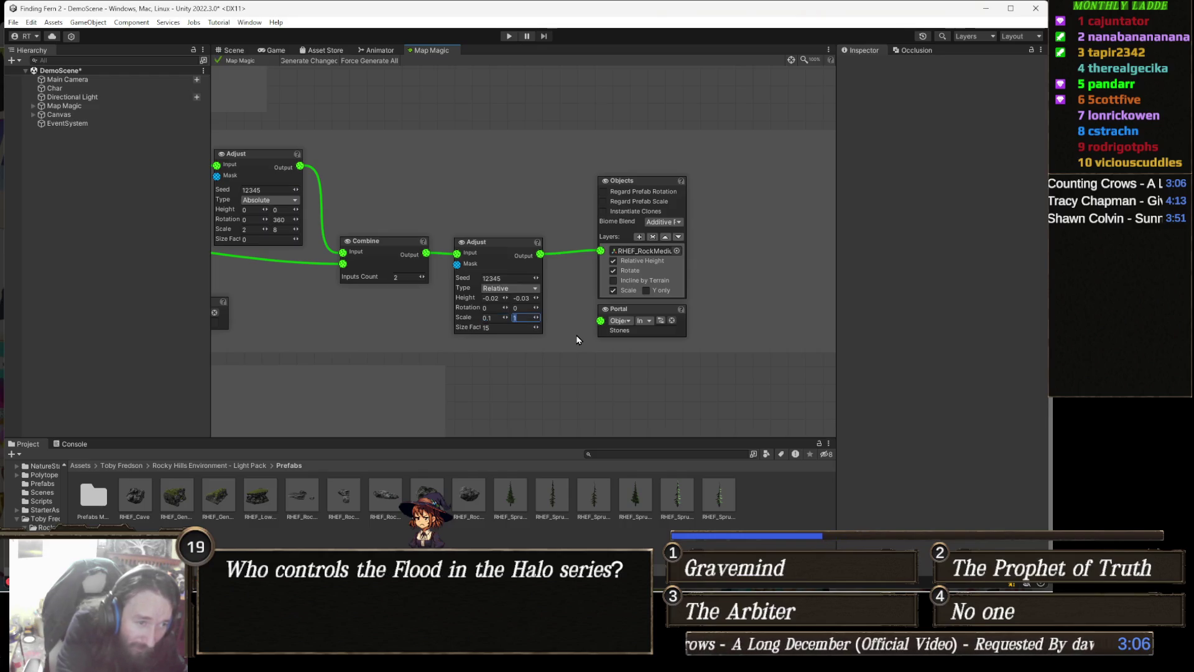
pyautogui.write('2')
pyautogui.moveTo(485, 241); pyautogui.dragTo(478, 239)
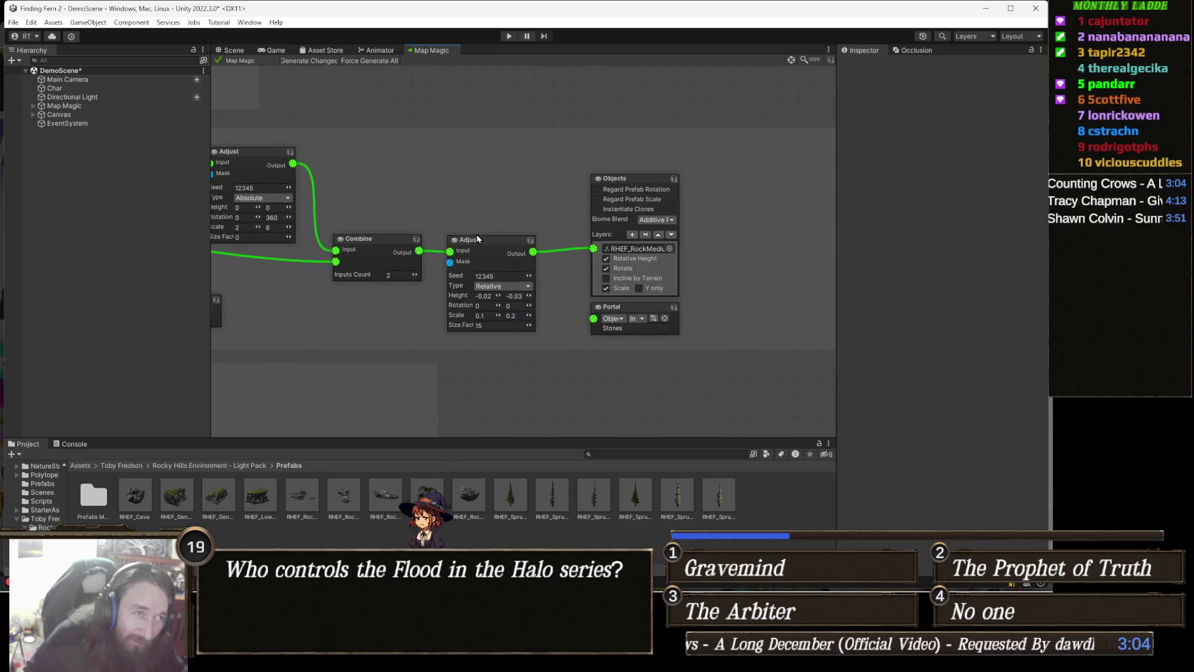
# - Orbit and zoom the Scene view to inspect the low rocks among the spruce forest
pyautogui.click(233, 50)
pyautogui.moveTo(560, 261)
pyautogui.mouseDown()
pyautogui.moveTo(610, 281)
pyautogui.moveTo(542, 230)
pyautogui.moveTo(570, 219)
pyautogui.moveTo(541, 246)
pyautogui.moveTo(304, 215)
pyautogui.moveTo(510, 205)
pyautogui.moveTo(509, 243)
pyautogui.mouseUp()
pyautogui.scroll(6, 533, 234)
pyautogui.scroll(6, 541, 245)
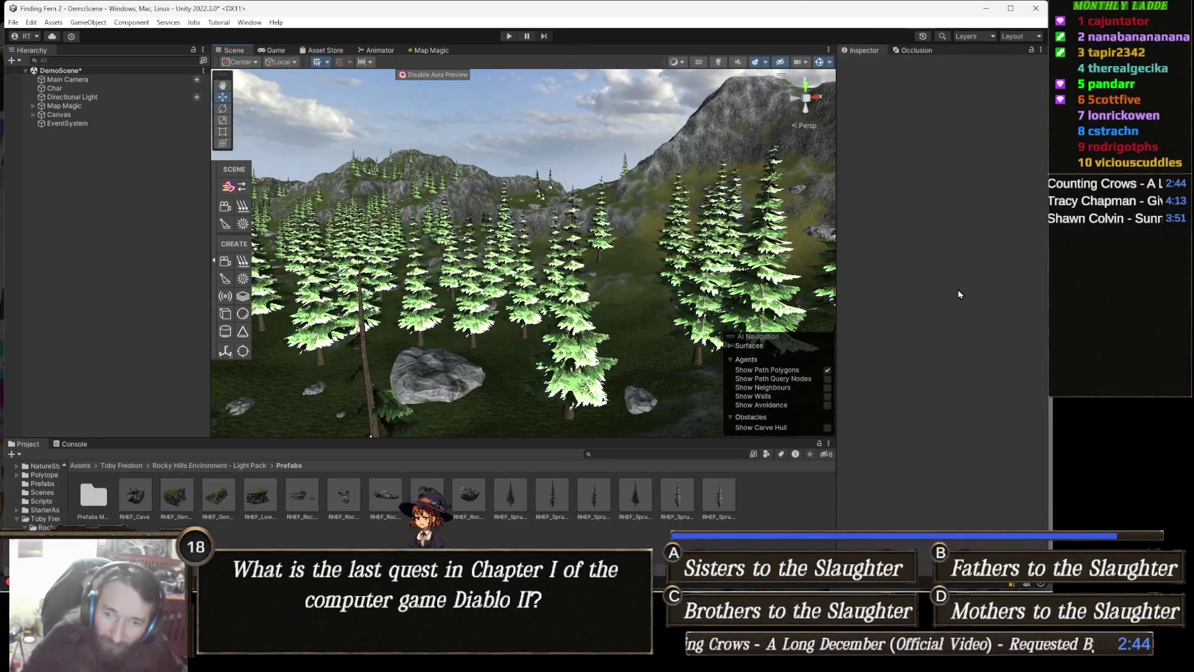
# - Fly the scene camera over the spruce forest and hillside, then return to the Map Magic graph
pyautogui.press('w')
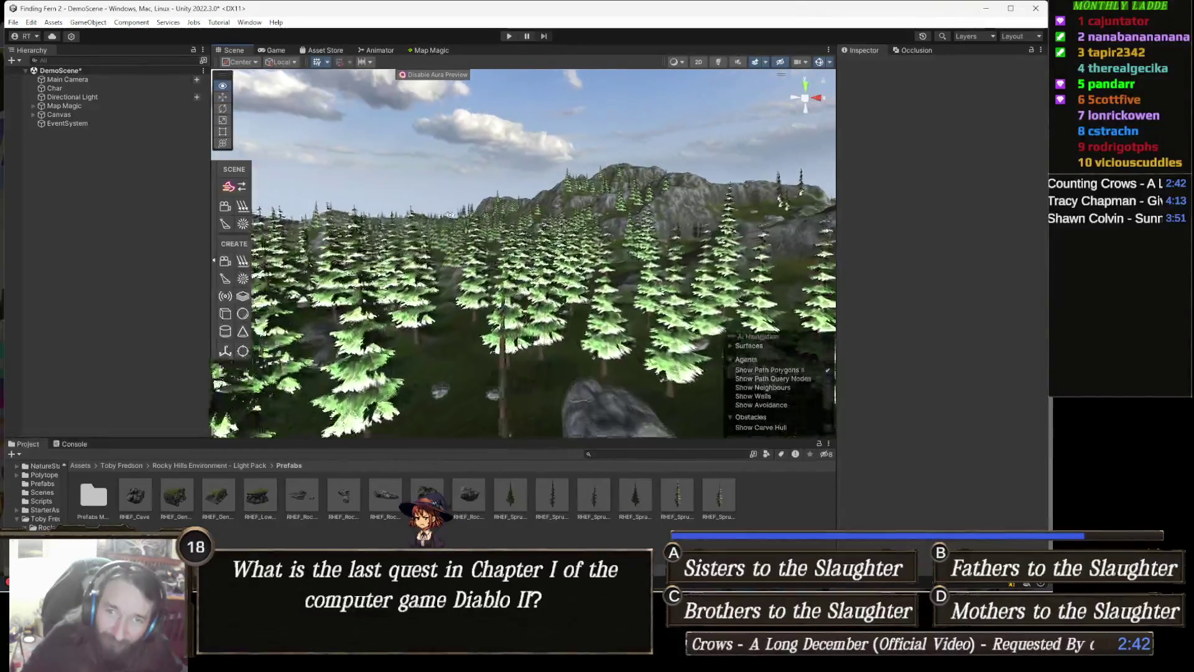
pyautogui.press('w')
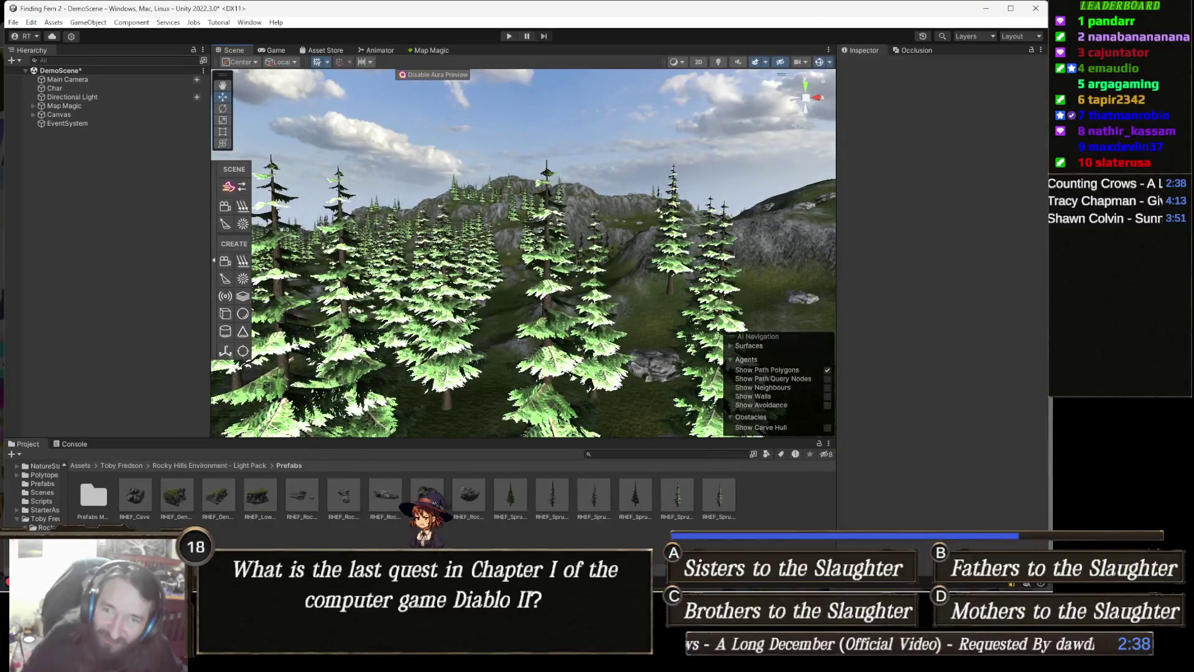
pyautogui.press('w')
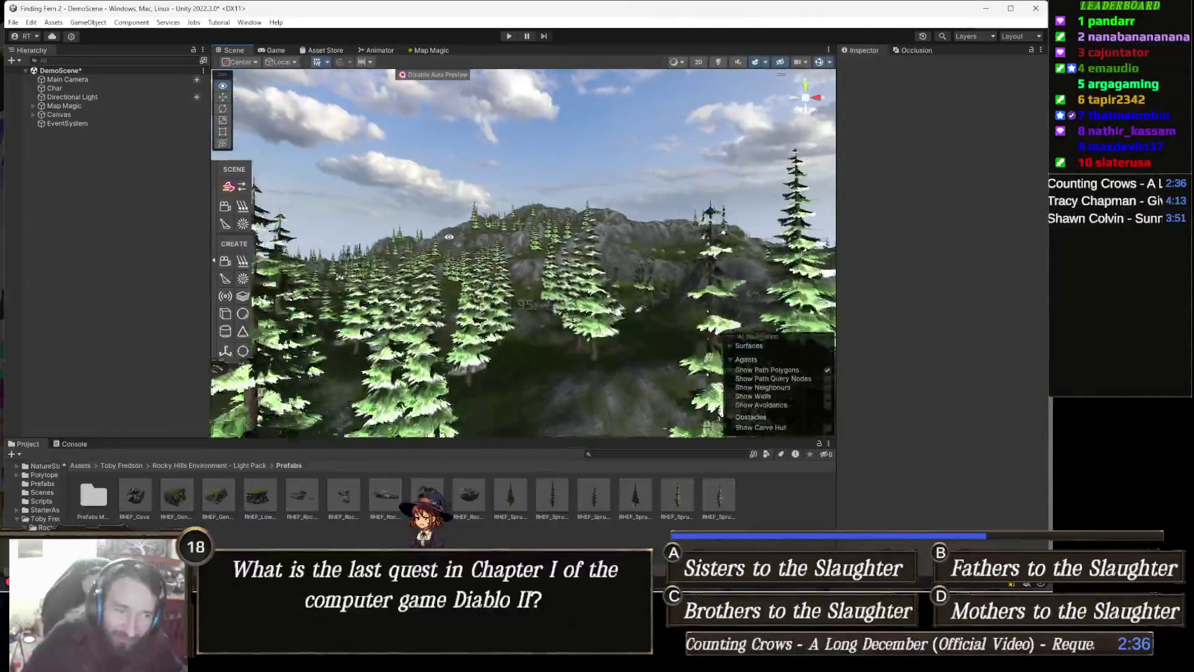
pyautogui.press('w')
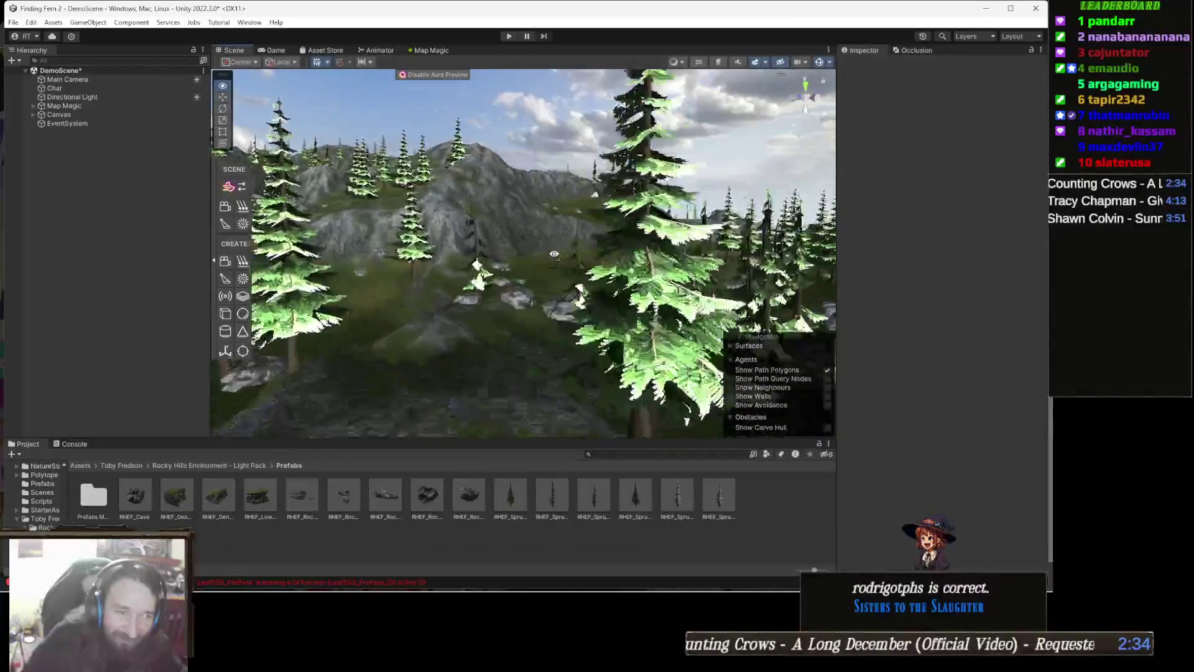
pyautogui.press('s')
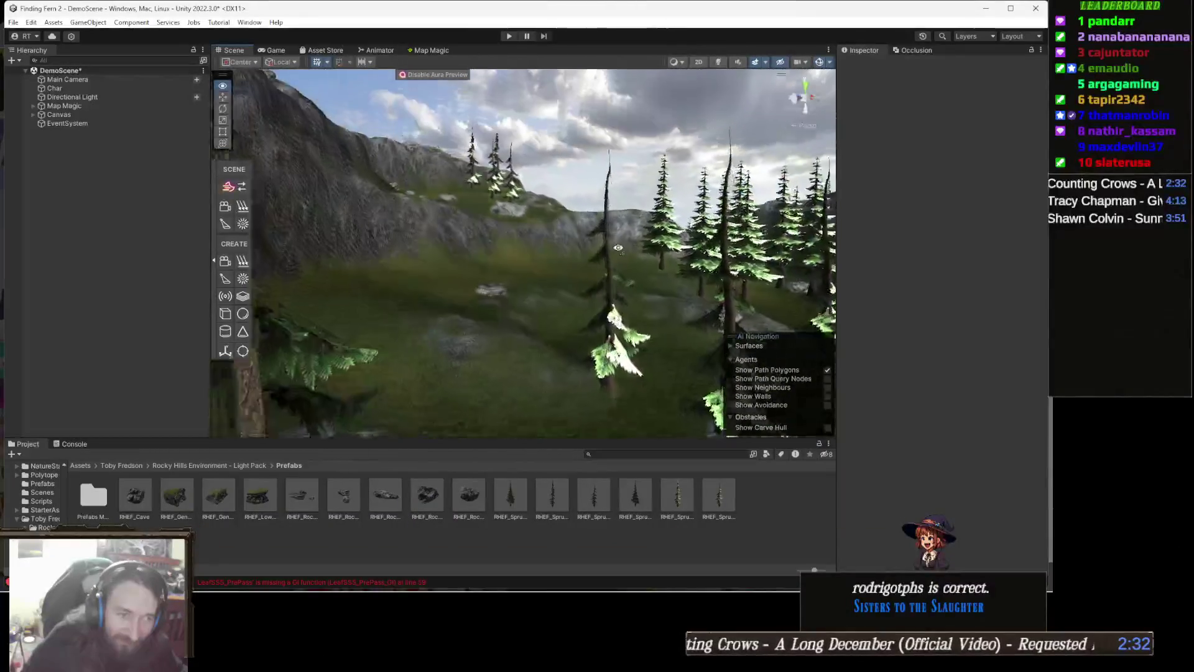
pyautogui.press('w')
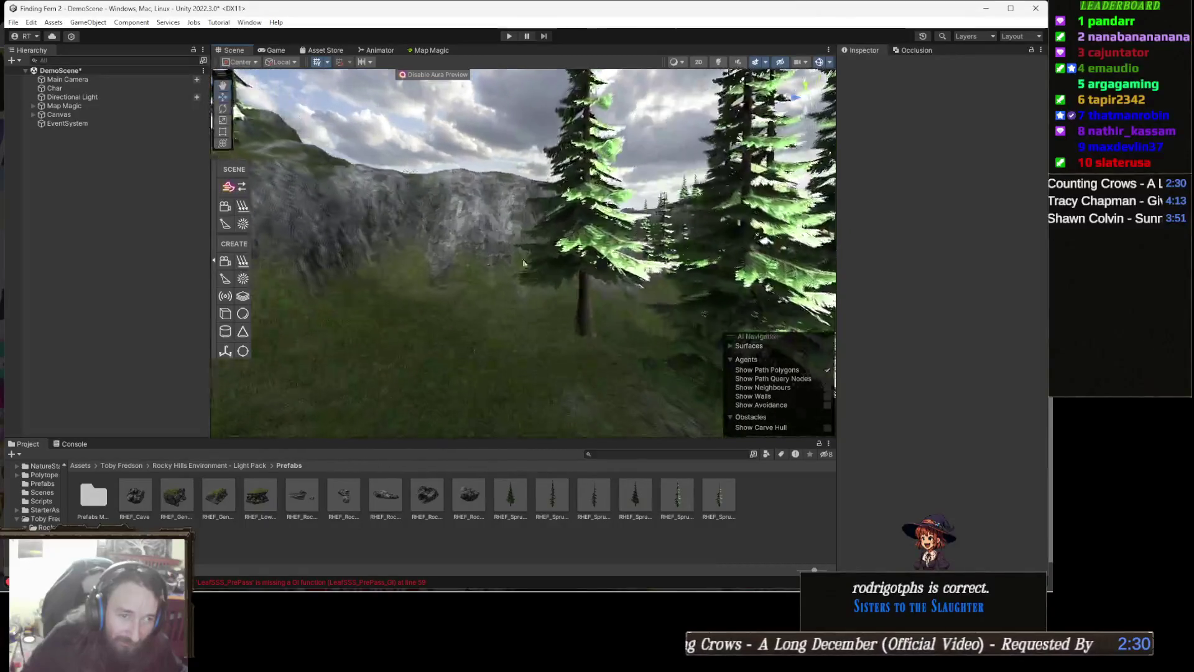
pyautogui.press('s')
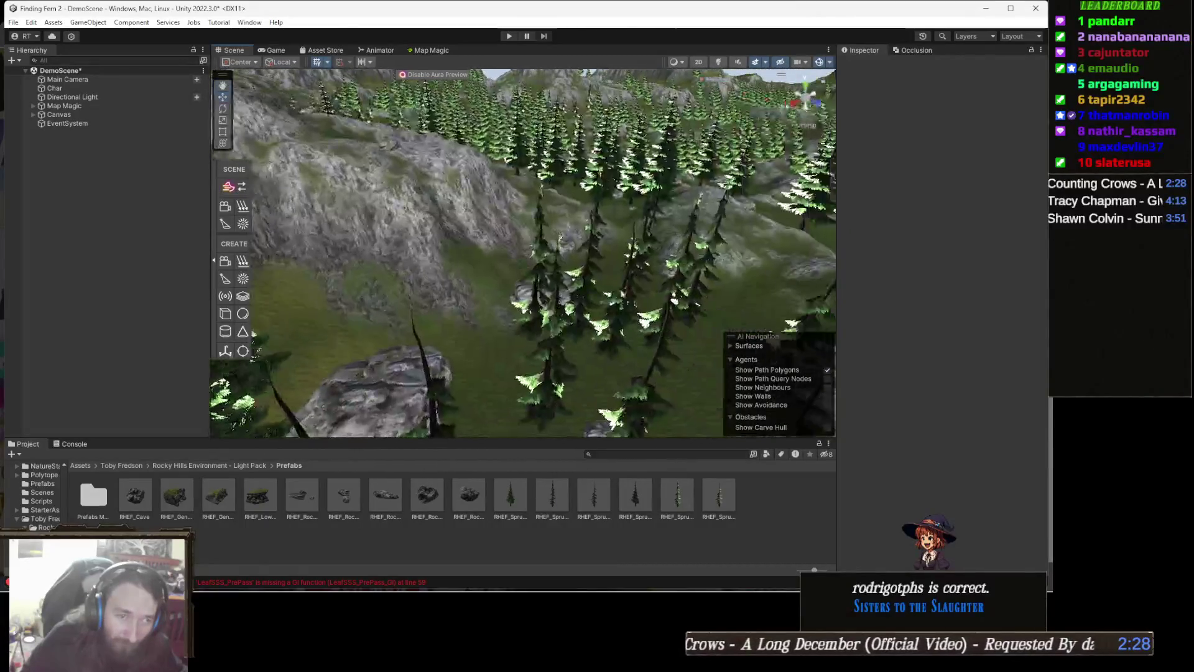
pyautogui.press('w')
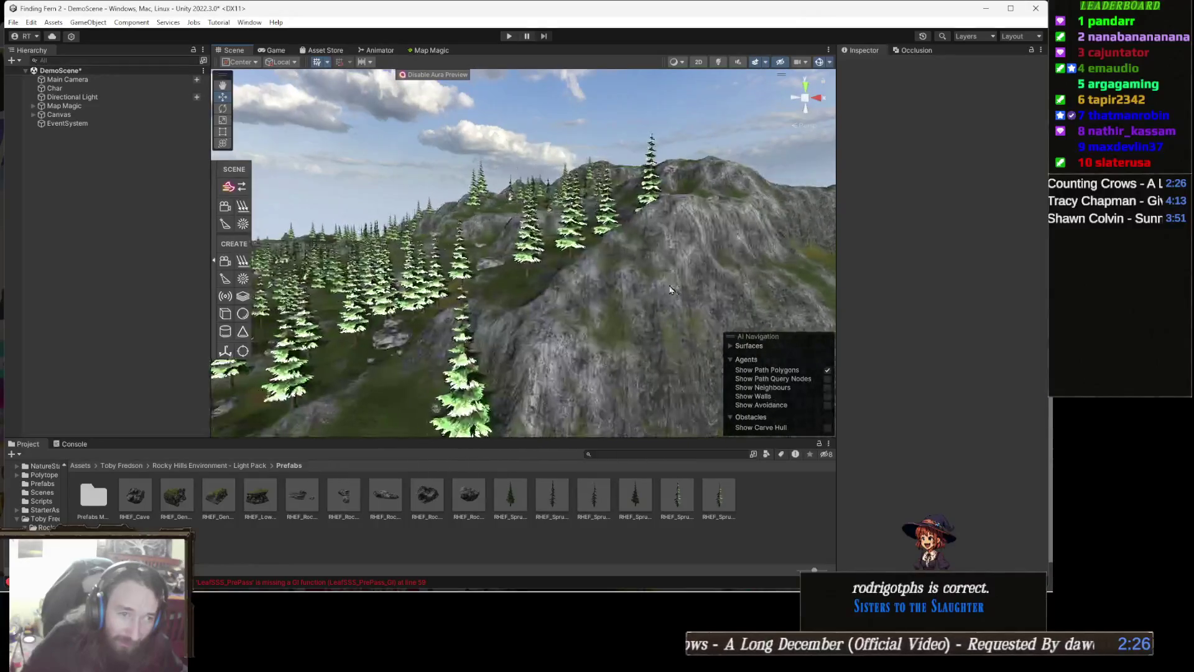
pyautogui.press('s')
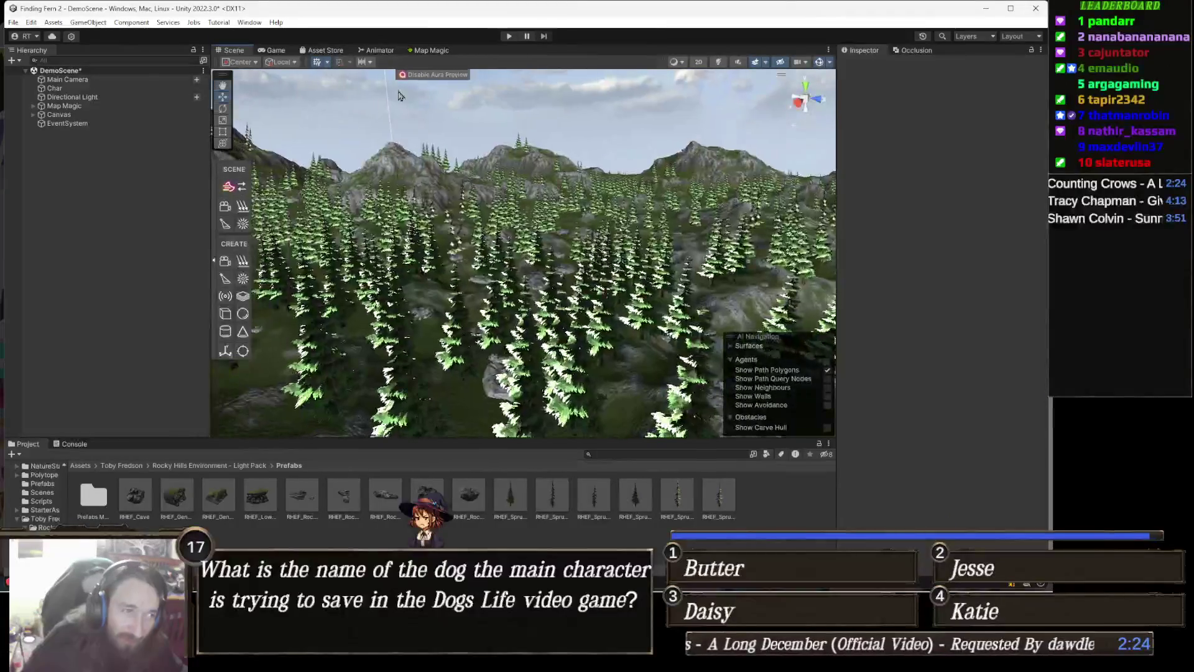
pyautogui.scroll(2, 464, 261)
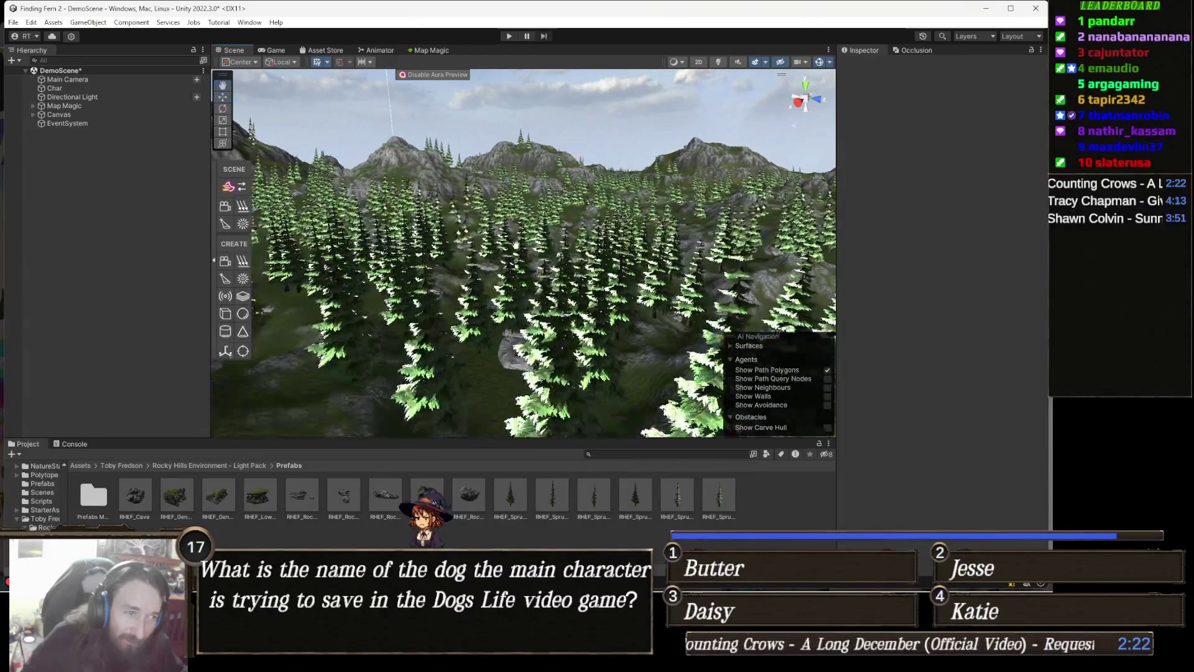
pyautogui.click(435, 51)
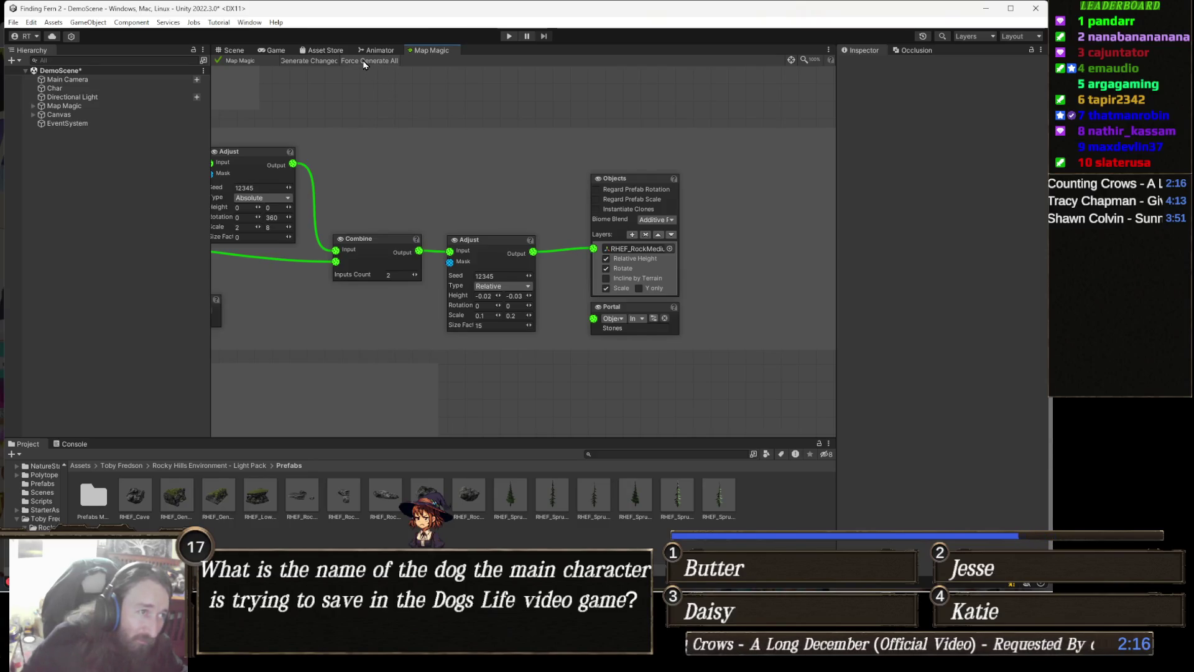
# - Reopen the Map Magic graph and pan to the Textures group's Cavity, Slope and texture-layer nodes
pyautogui.click(234, 50)
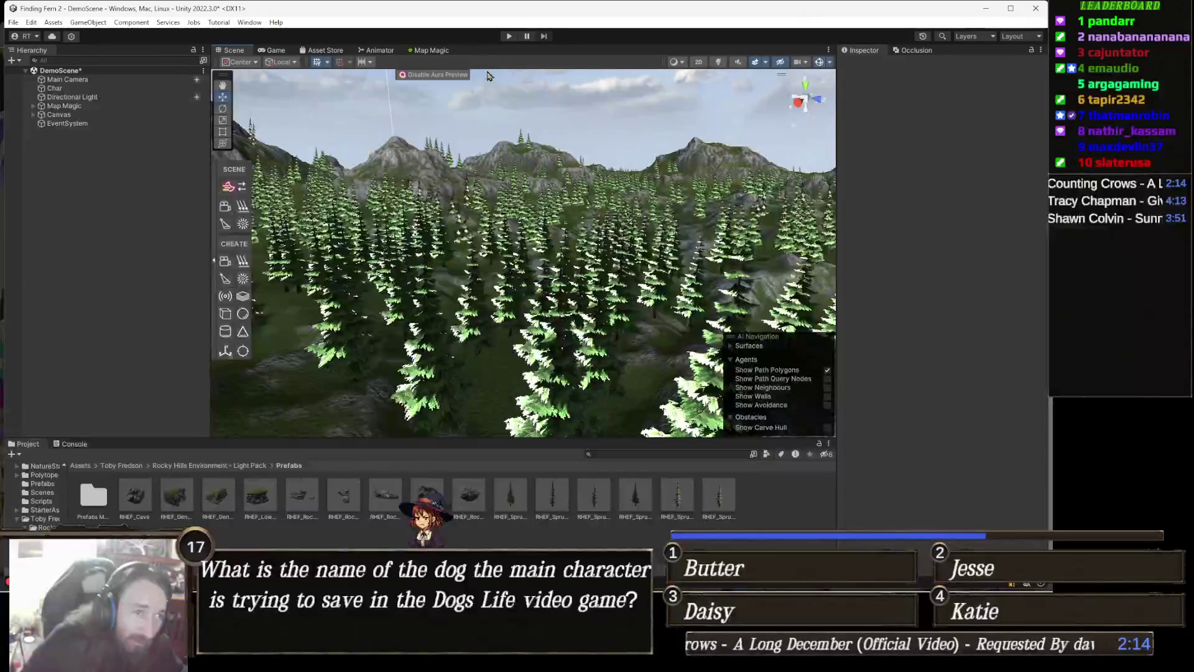
pyautogui.click(422, 51)
pyautogui.scroll(-5, 454, 264)
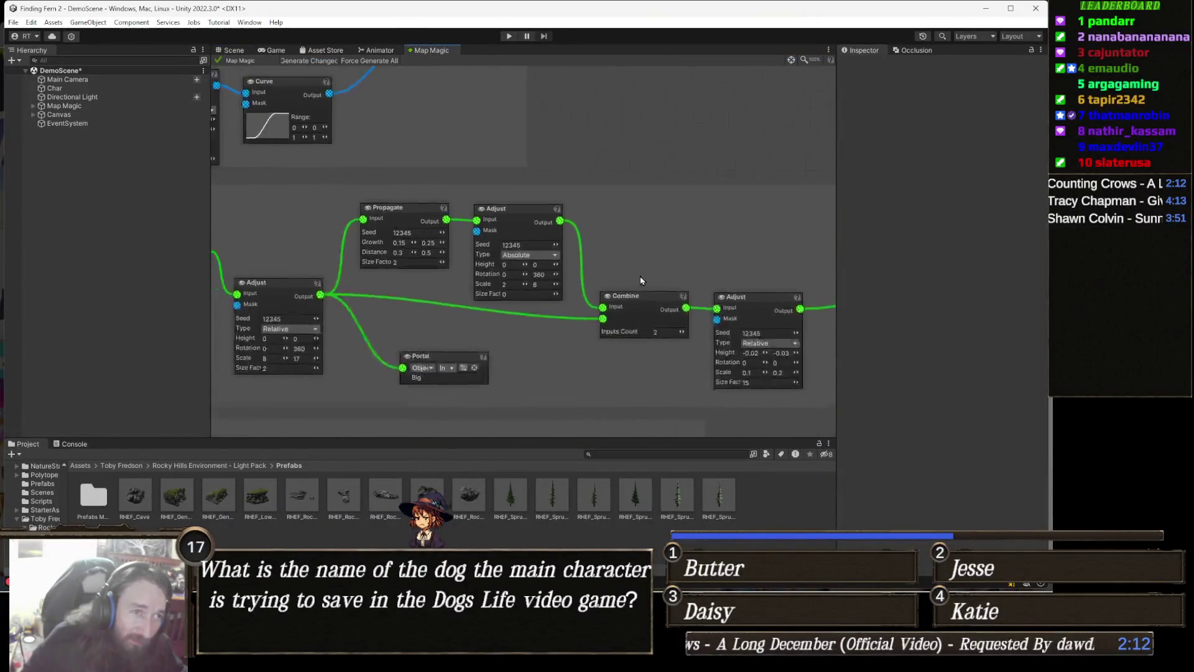
pyautogui.scroll(6, 453, 264)
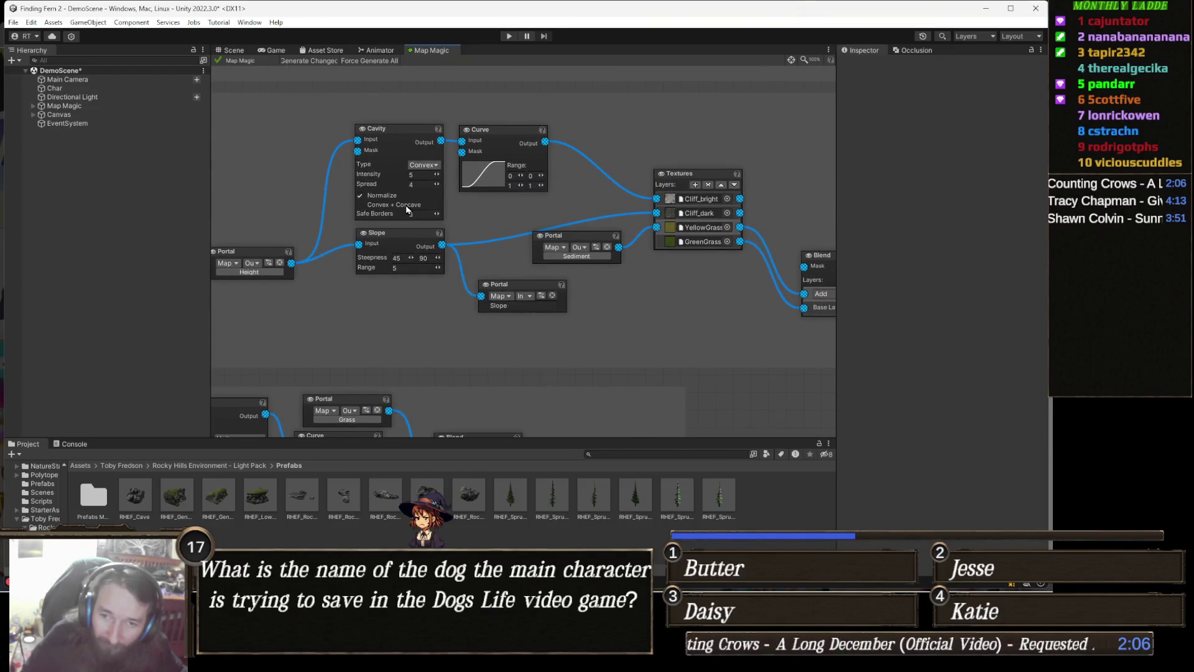
pyautogui.moveTo(503, 196)
pyautogui.mouseDown()
pyautogui.moveTo(528, 248)
pyautogui.moveTo(601, 239)
pyautogui.mouseUp()
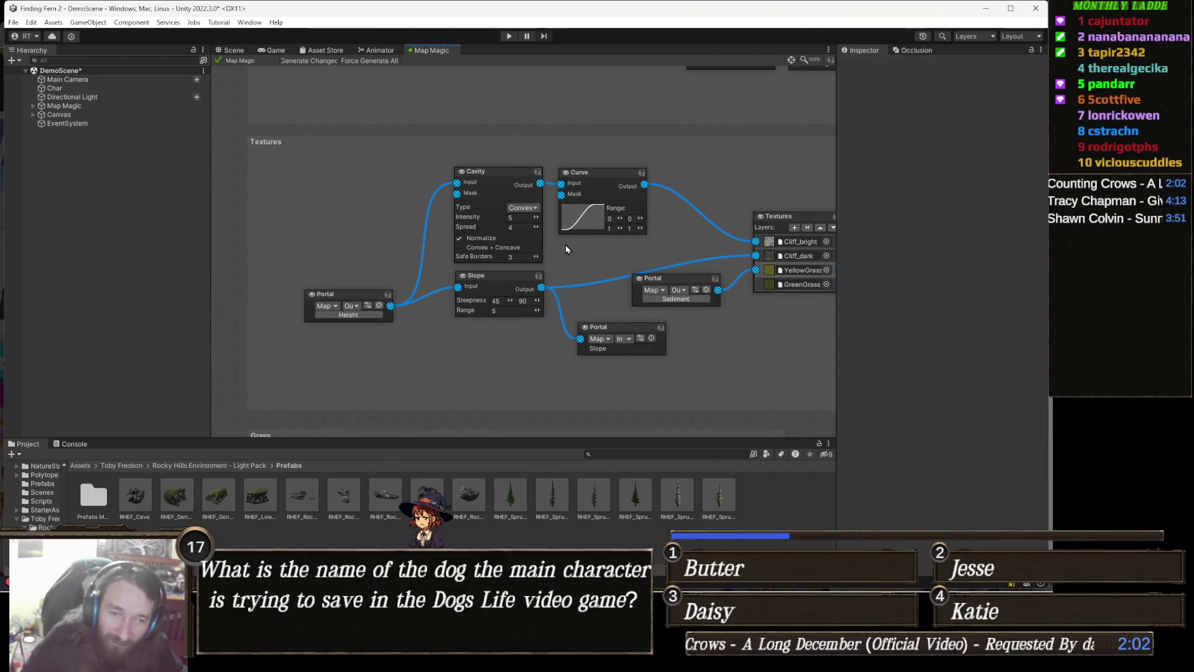
pyautogui.moveTo(439, 227); pyautogui.dragTo(437, 198)
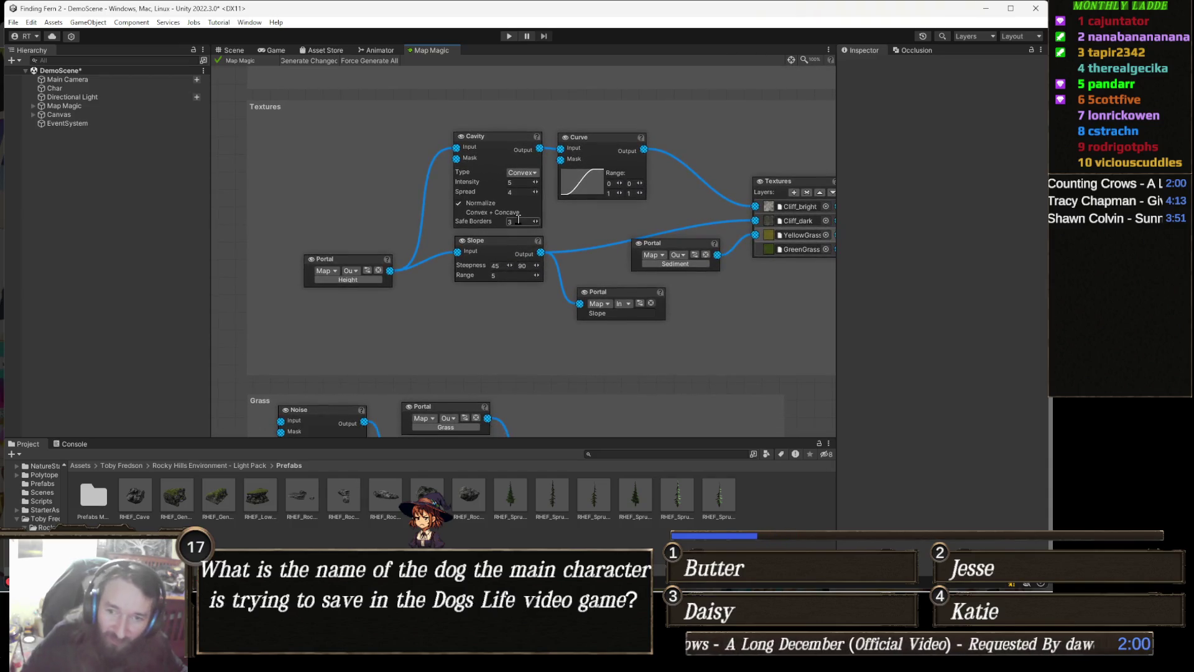
pyautogui.moveTo(519, 219); pyautogui.dragTo(506, 225)
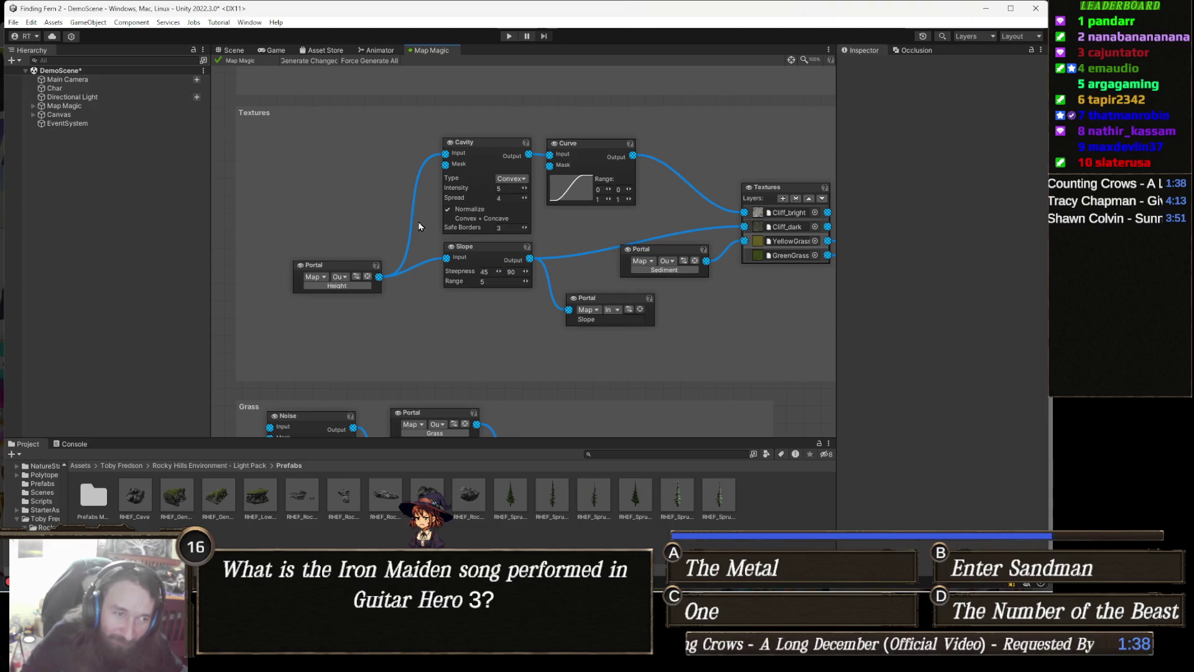
# - Scroll and pan the graph up to center the Height group's three Voronoi nodes
pyautogui.moveTo(407, 250); pyautogui.dragTo(497, 253)
pyautogui.scroll(2, 498, 248)
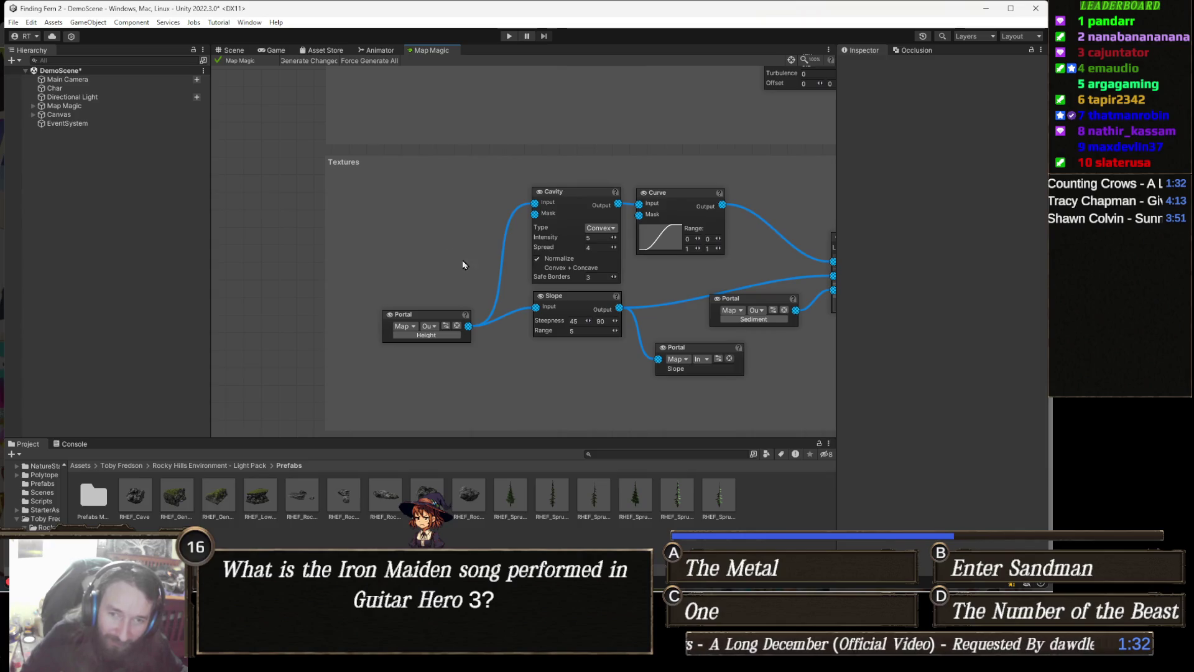
pyautogui.scroll(5, 495, 255)
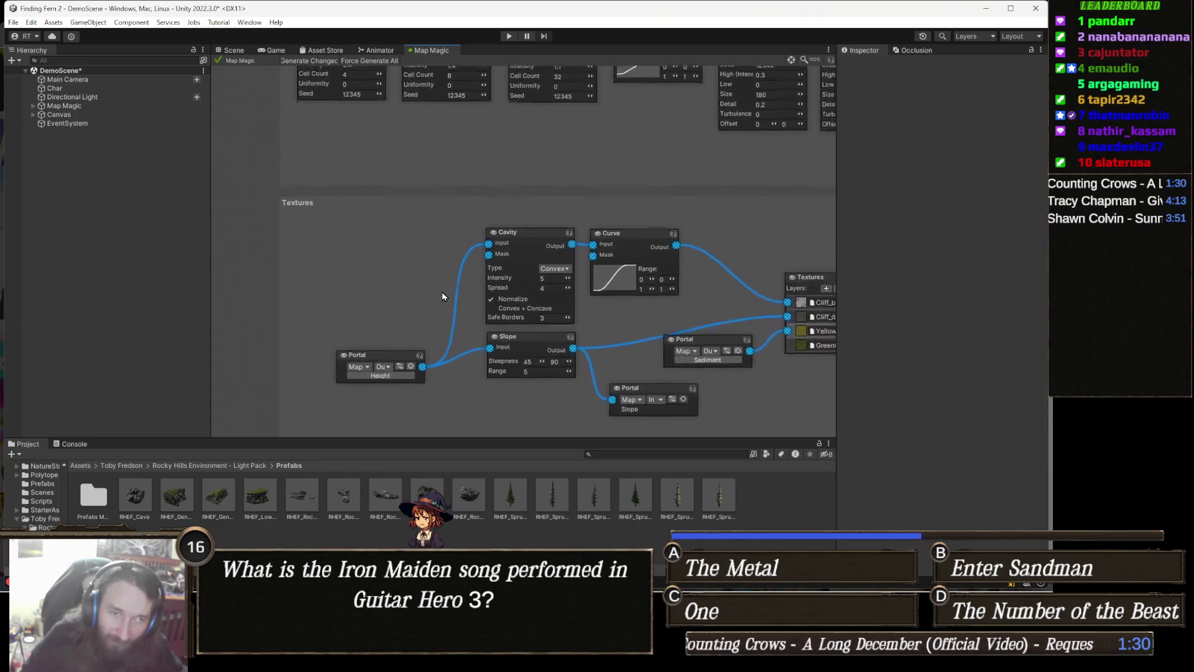
pyautogui.scroll(5, 487, 286)
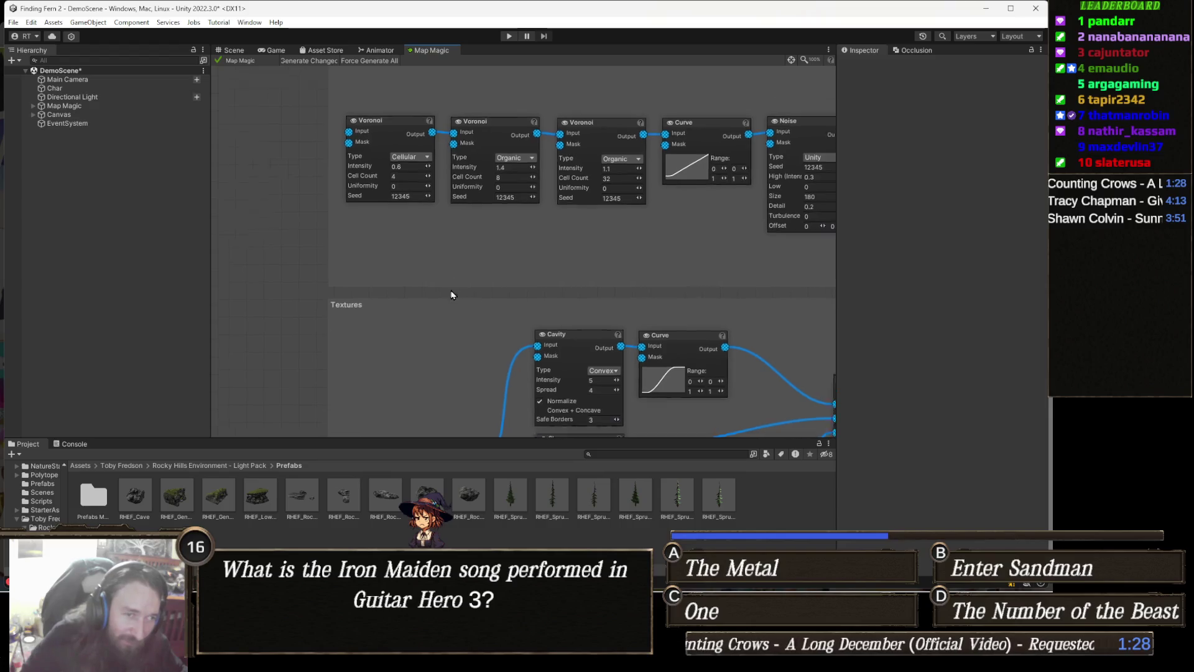
pyautogui.moveTo(495, 407); pyautogui.dragTo(439, 378)
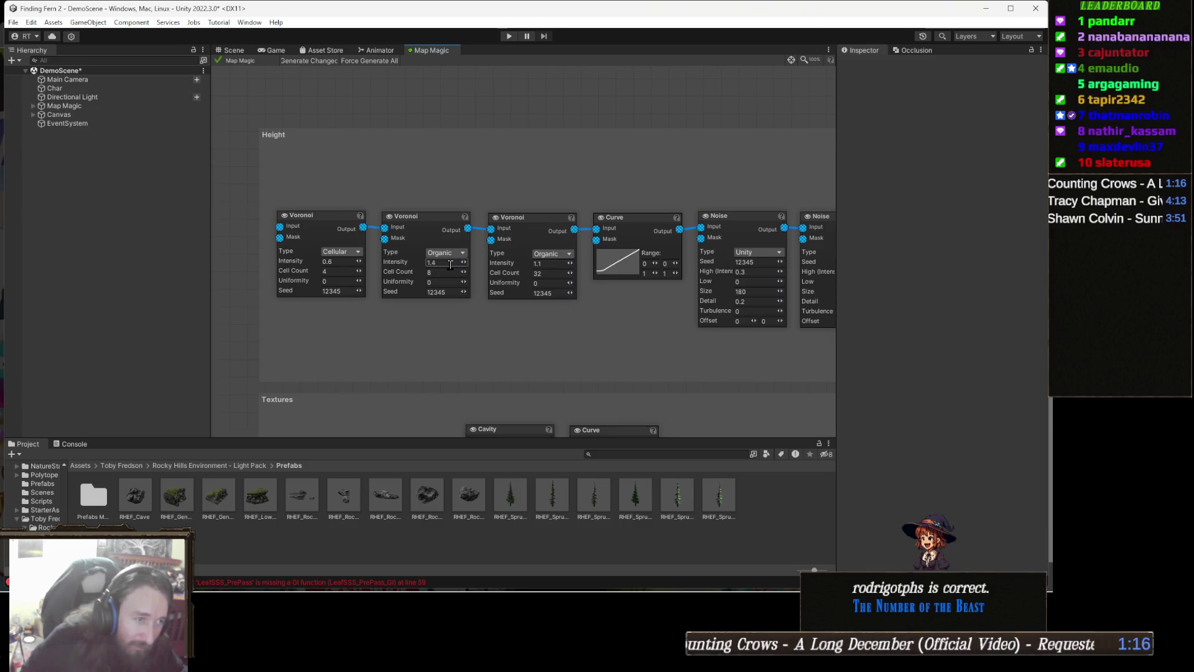
# - Reseed the Voronoi nodes: first to 7564456, second to 5, third to 34326
pyautogui.click(450, 288)
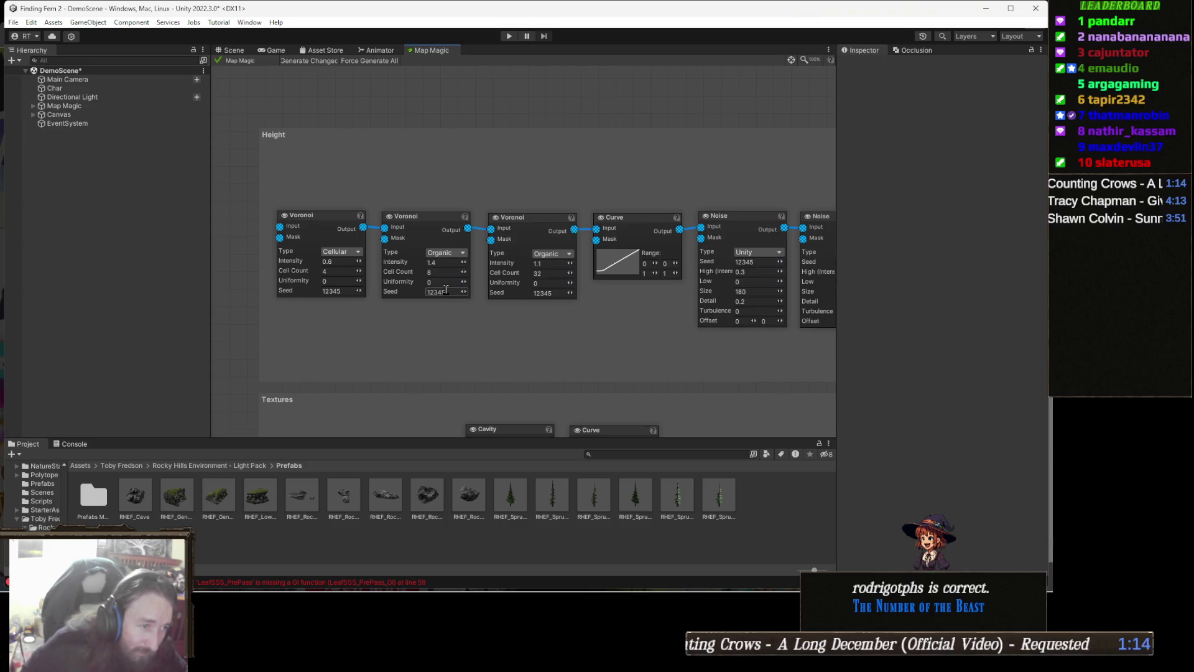
pyautogui.write('5646')
pyautogui.click(340, 290)
pyautogui.write('7564456')
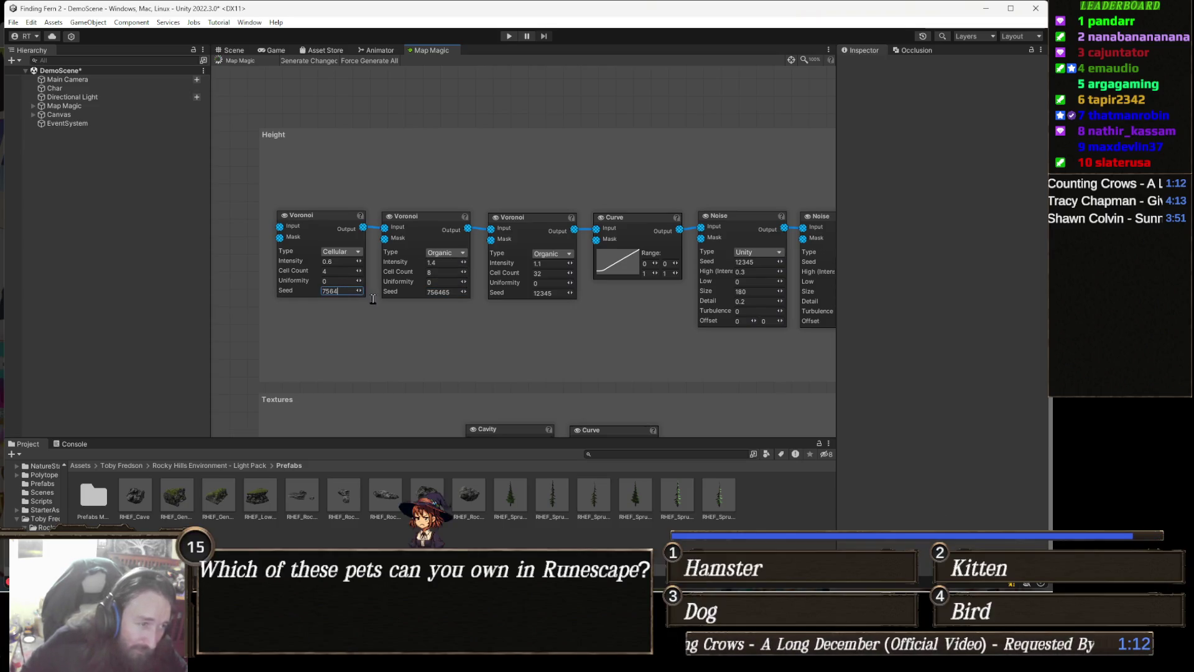
pyautogui.click(553, 291)
pyautogui.write('34326')
# - Pan past the Noise, Terrace and Erosion nodes to the outputs, then view the regenerated terrain
pyautogui.moveTo(777, 317)
pyautogui.mouseDown()
pyautogui.moveTo(707, 307)
pyautogui.moveTo(562, 328)
pyautogui.mouseUp()
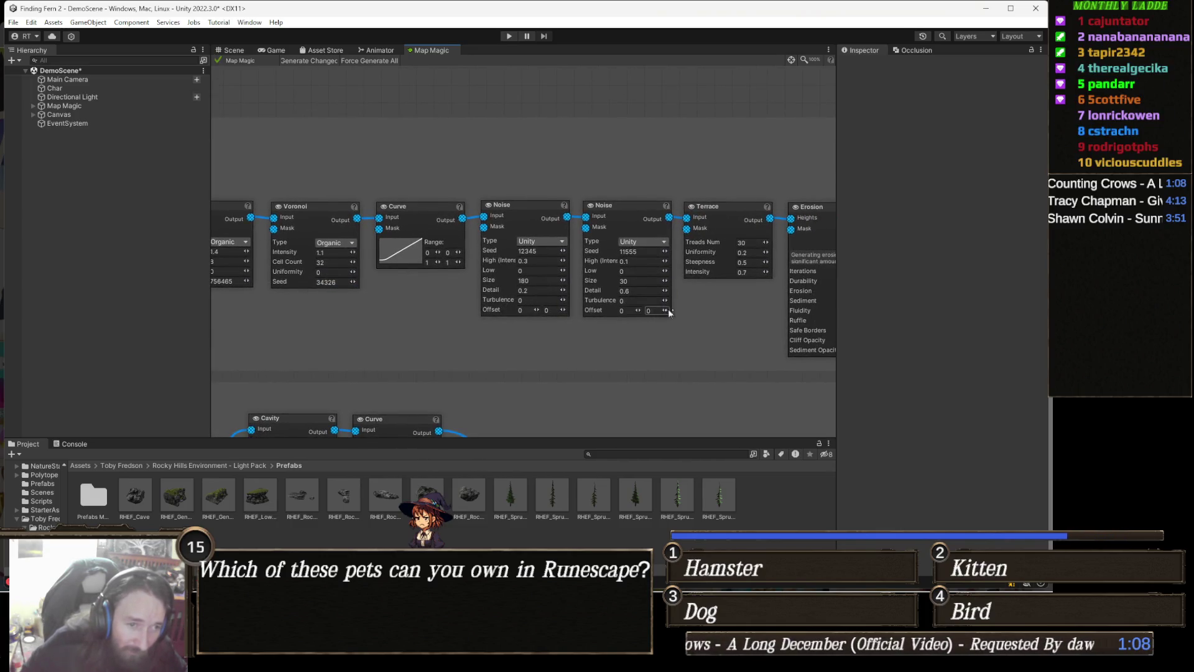
pyautogui.moveTo(668, 309); pyautogui.dragTo(625, 314)
pyautogui.moveTo(715, 316)
pyautogui.mouseDown()
pyautogui.moveTo(592, 290)
pyautogui.moveTo(426, 281)
pyautogui.mouseUp()
pyautogui.moveTo(509, 277); pyautogui.dragTo(409, 293)
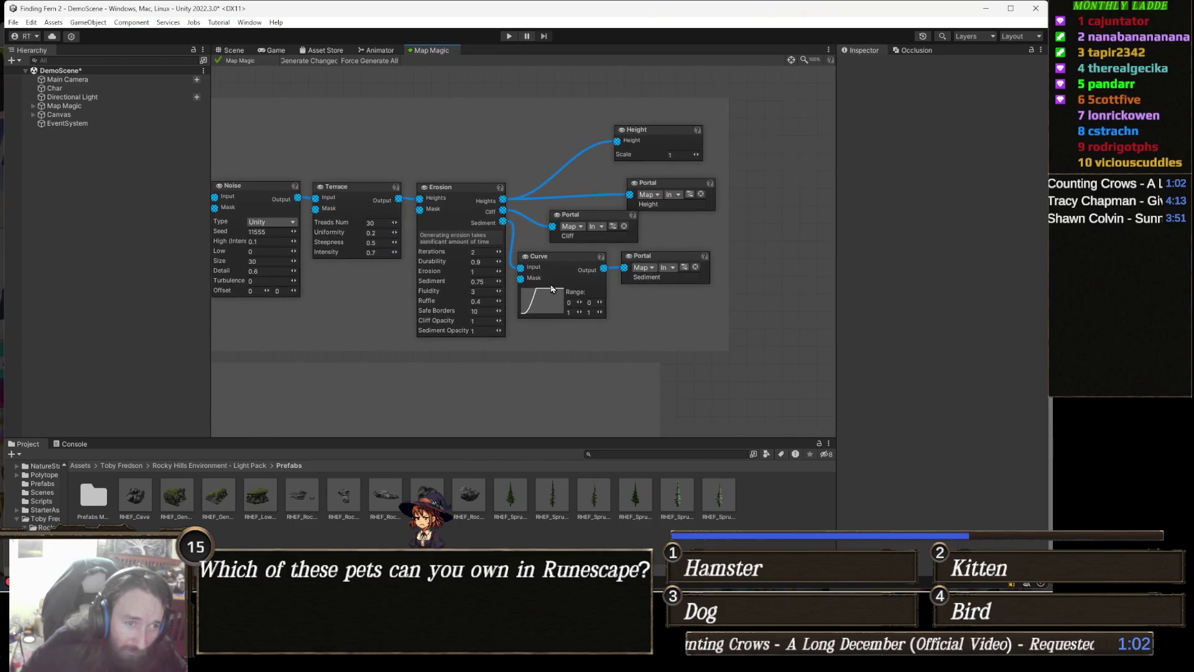
pyautogui.click(235, 49)
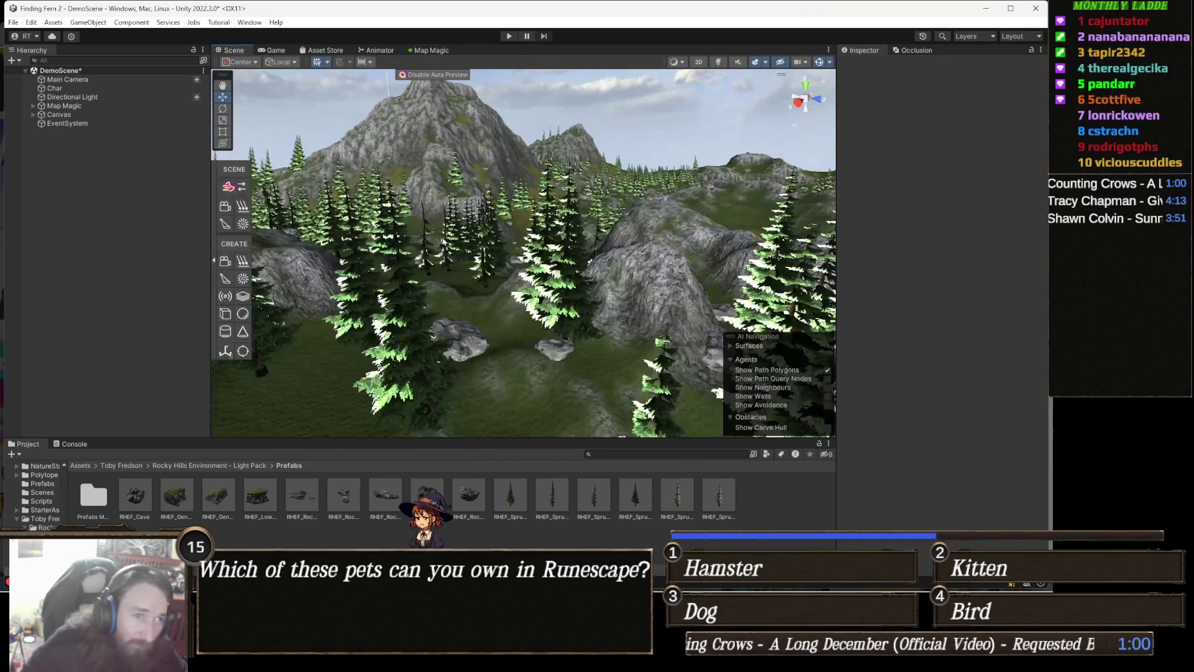
pyautogui.moveTo(496, 244)
pyautogui.mouseDown()
pyautogui.moveTo(557, 227)
pyautogui.moveTo(592, 264)
pyautogui.moveTo(571, 274)
pyautogui.moveTo(439, 271)
pyautogui.moveTo(583, 303)
pyautogui.moveTo(680, 297)
pyautogui.mouseUp()
pyautogui.scroll(5, 439, 271)
pyautogui.scroll(5, 583, 302)
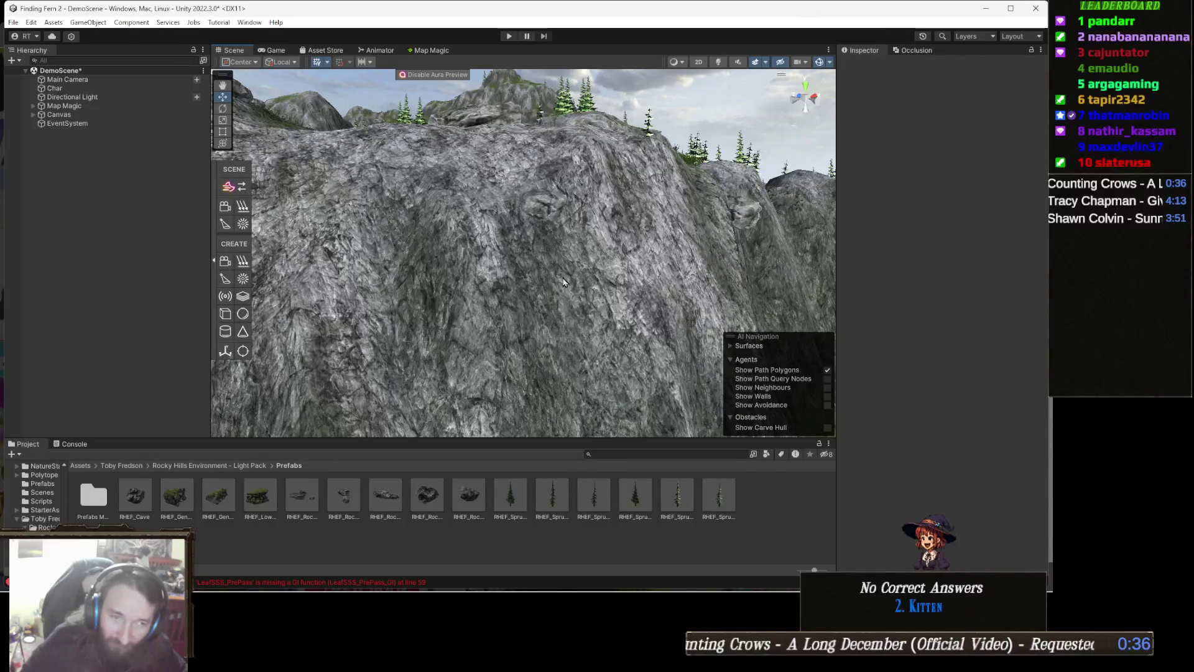
pyautogui.moveTo(700, 268); pyautogui.dragTo(709, 274)
pyautogui.moveTo(809, 249)
pyautogui.mouseDown()
pyautogui.moveTo(805, 224)
pyautogui.moveTo(802, 272)
pyautogui.moveTo(808, 205)
pyautogui.moveTo(802, 286)
pyautogui.moveTo(833, 187)
pyautogui.mouseUp()
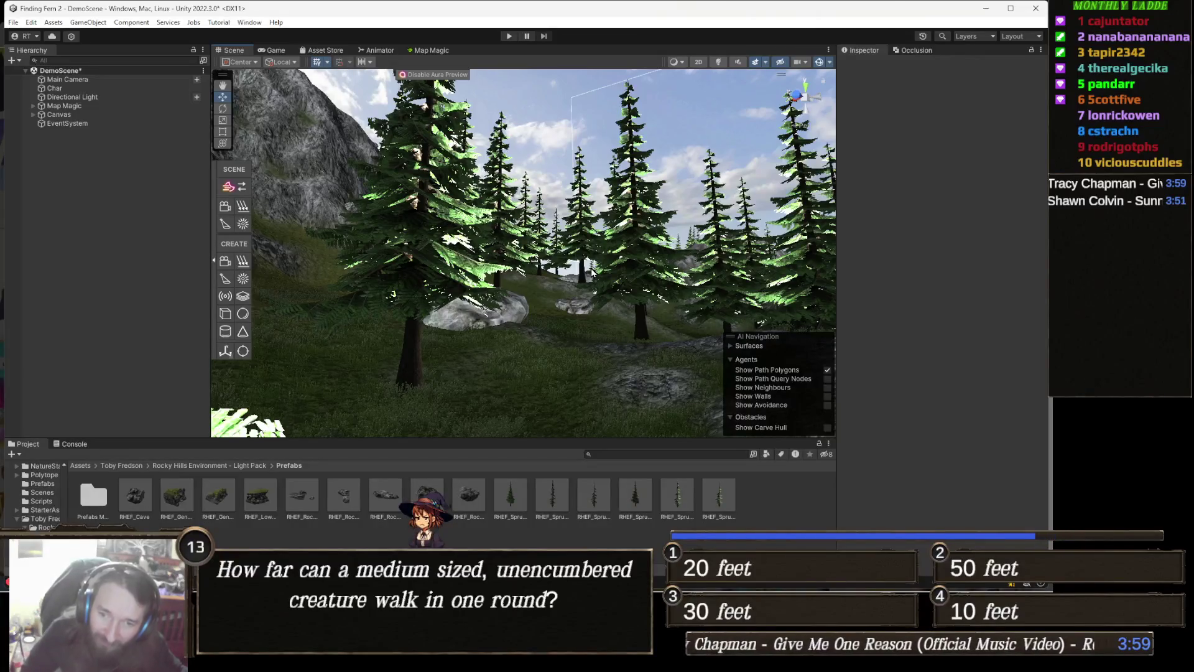
pyautogui.scroll(-5, 581, 260)
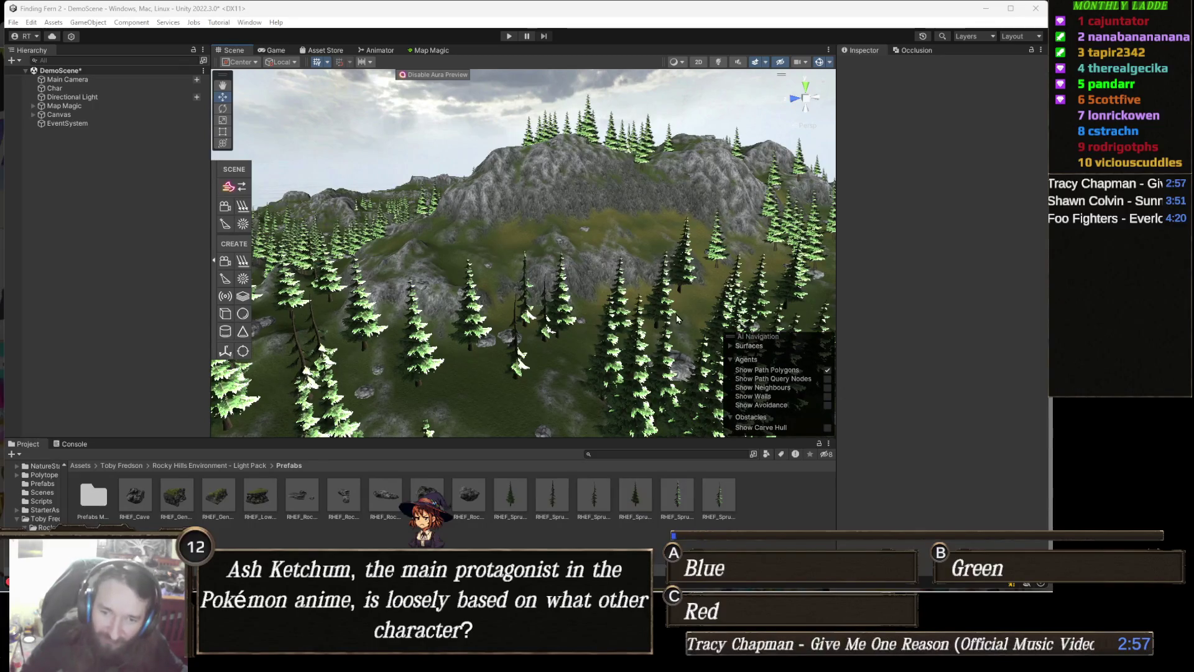
pyautogui.moveTo(822, 341); pyautogui.dragTo(700, 292)
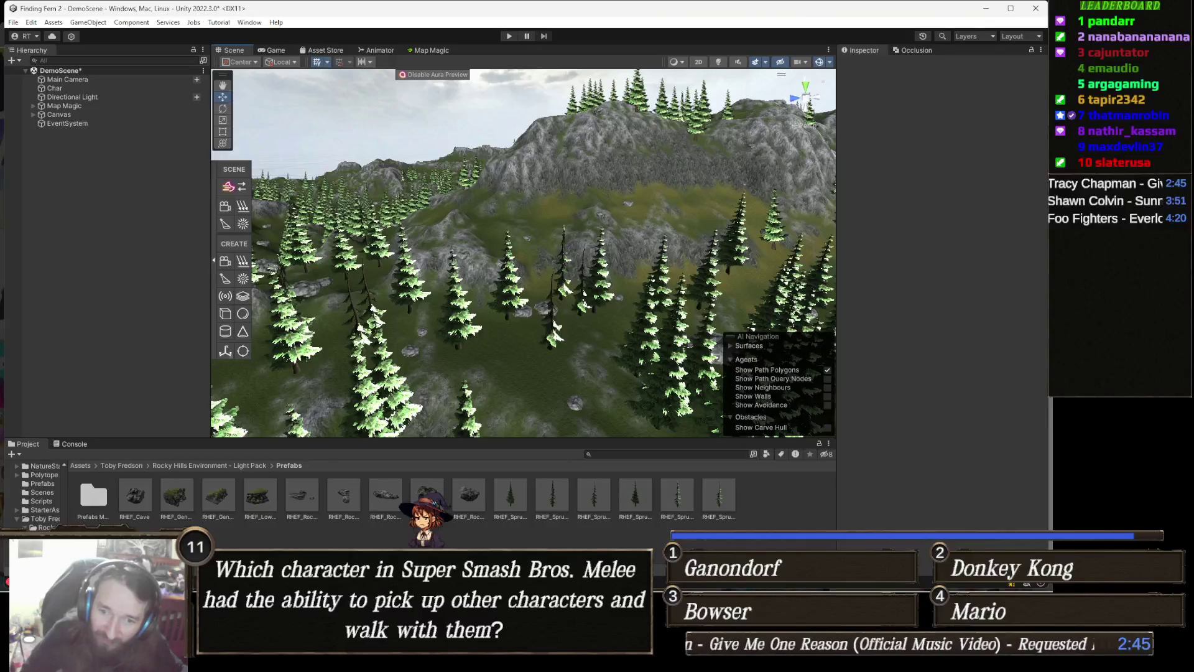
pyautogui.moveTo(488, 332)
pyautogui.mouseDown()
pyautogui.moveTo(530, 291)
pyautogui.moveTo(256, 332)
pyautogui.moveTo(567, 234)
pyautogui.mouseUp()
pyautogui.moveTo(568, 234)
pyautogui.mouseDown()
pyautogui.moveTo(561, 317)
pyautogui.moveTo(489, 275)
pyautogui.mouseUp()
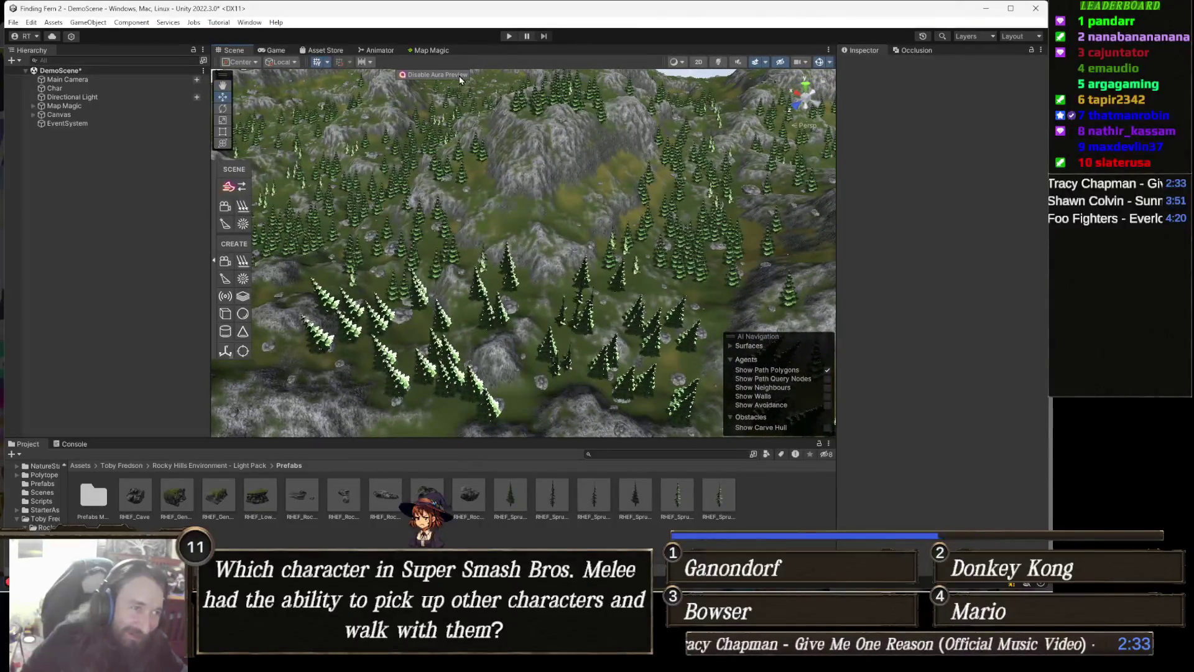
# - Open the Package Manager from the Window menu and search My Assets for 'path paint'
pyautogui.click(252, 23)
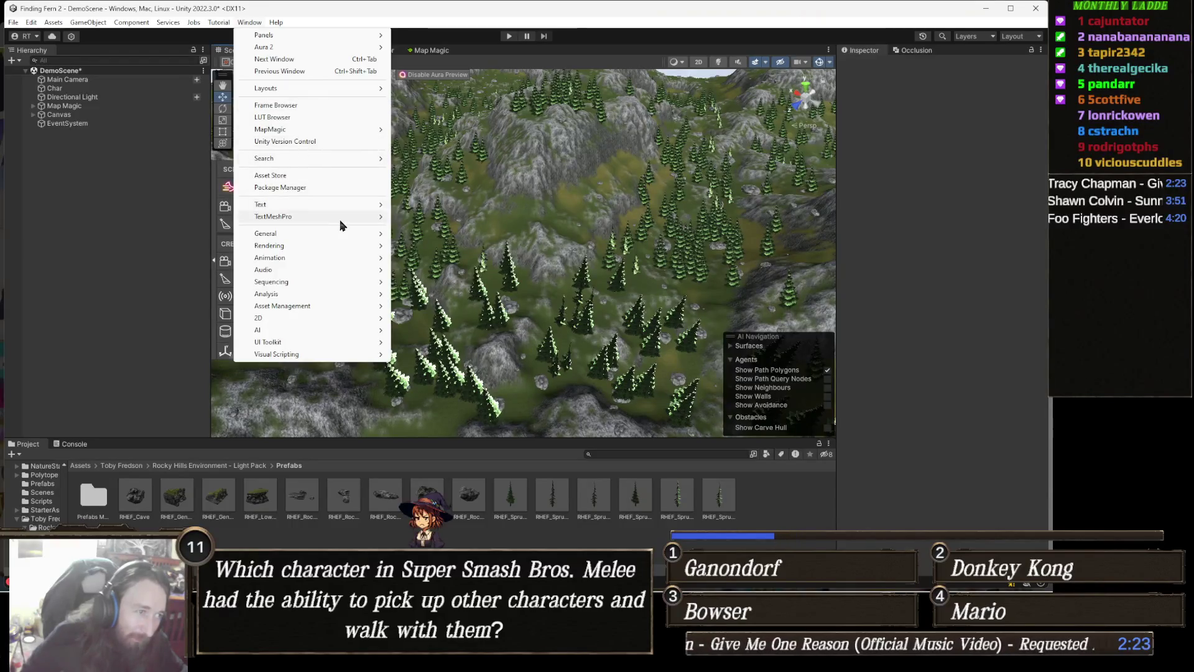
pyautogui.click(295, 188)
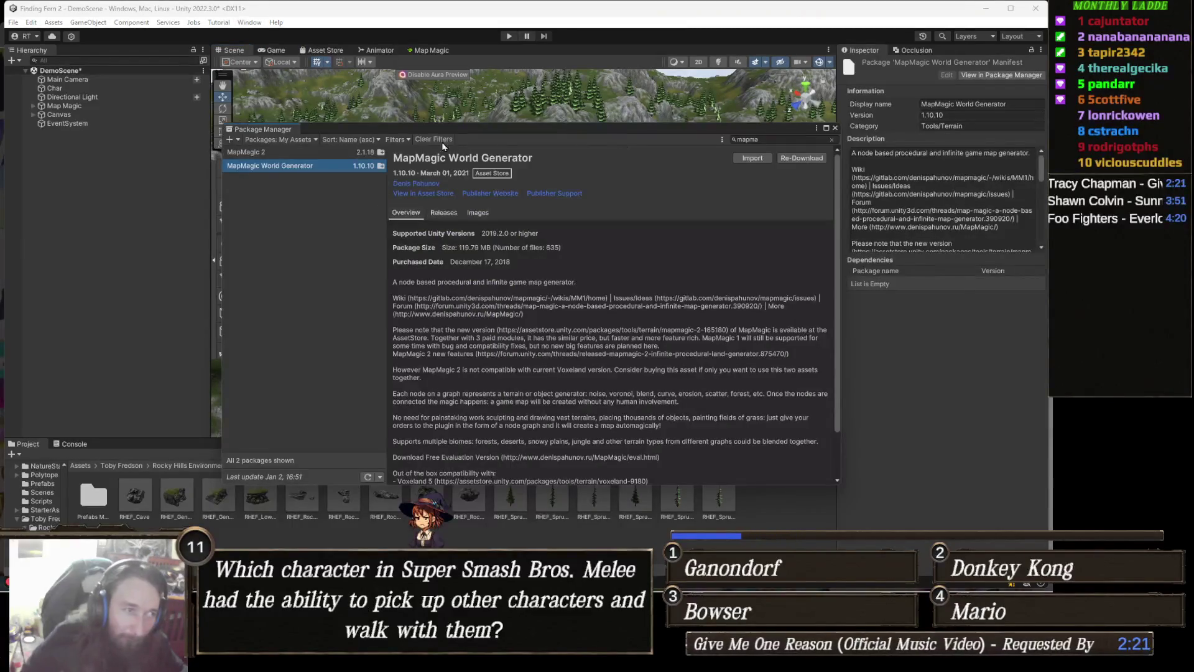
pyautogui.click(781, 141)
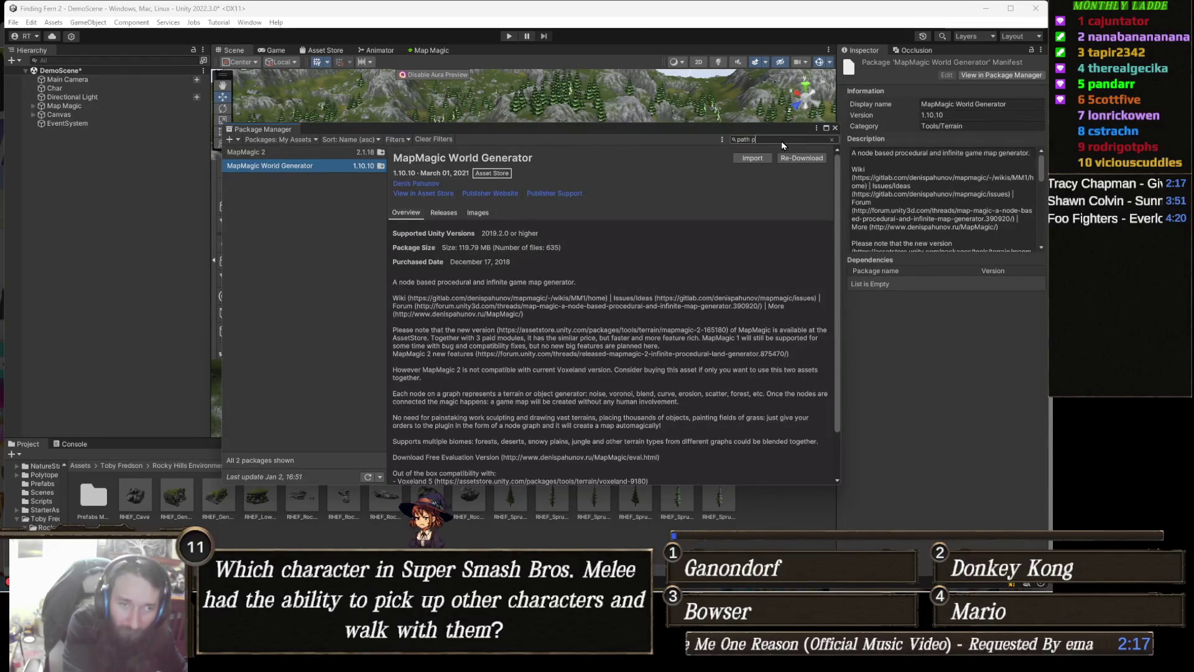
pyautogui.write('aint')
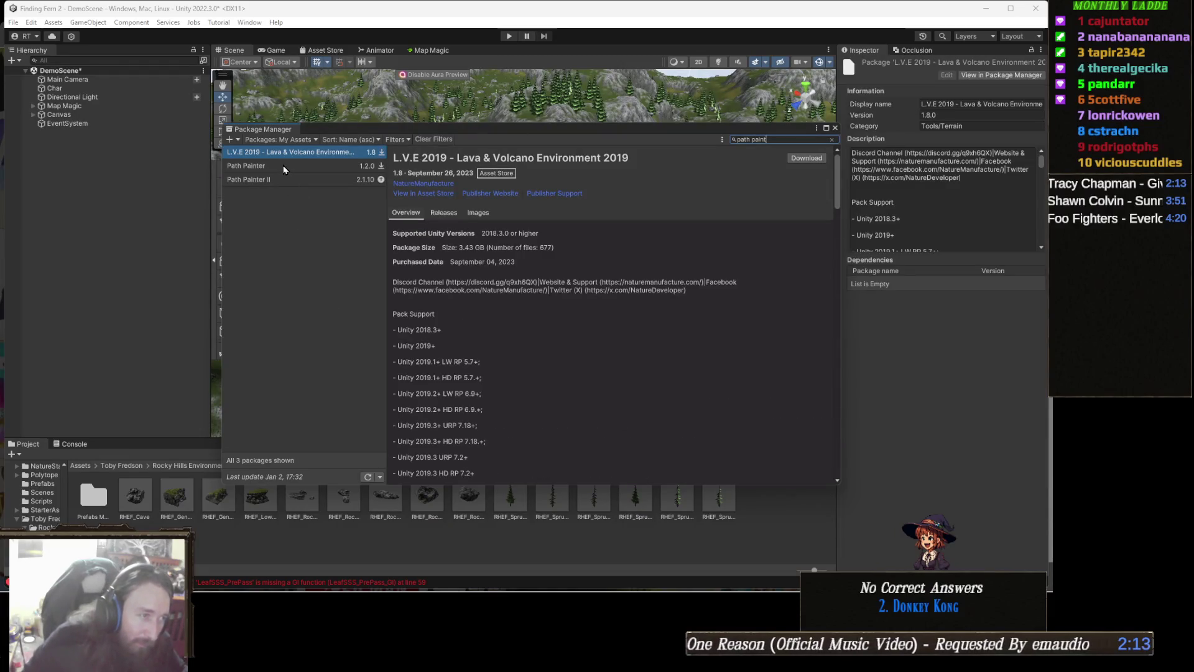
# - View the Path Painter and Path Painter II details and start importing Path Painter II
pyautogui.click(284, 167)
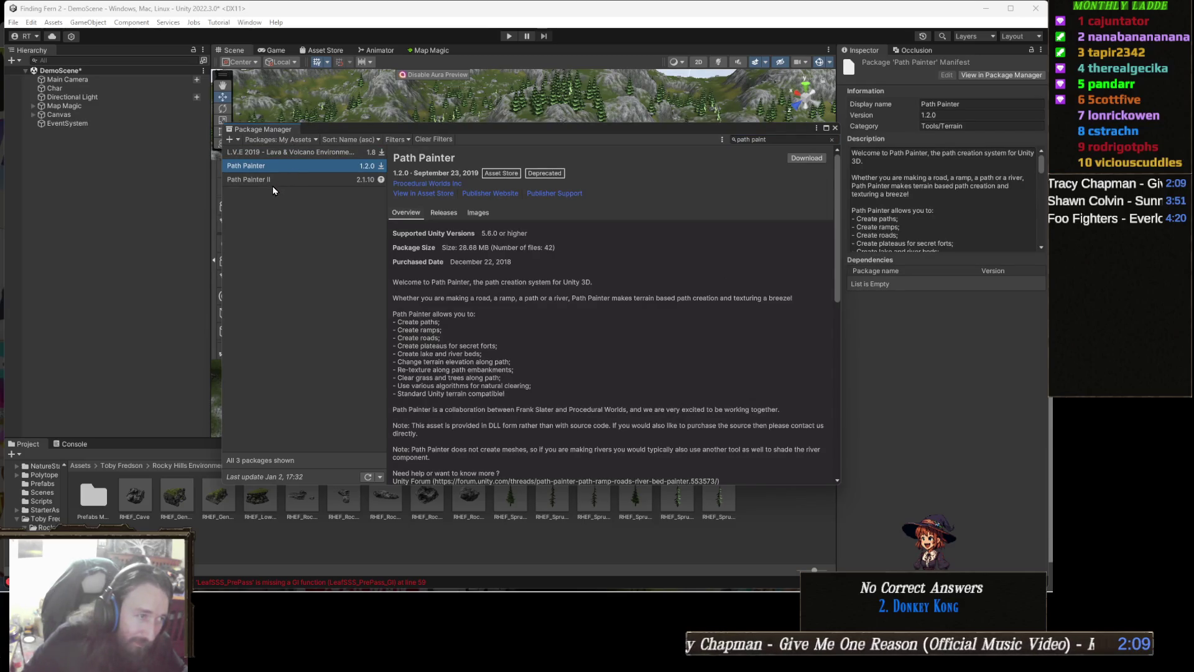
pyautogui.click(279, 181)
pyautogui.click(757, 158)
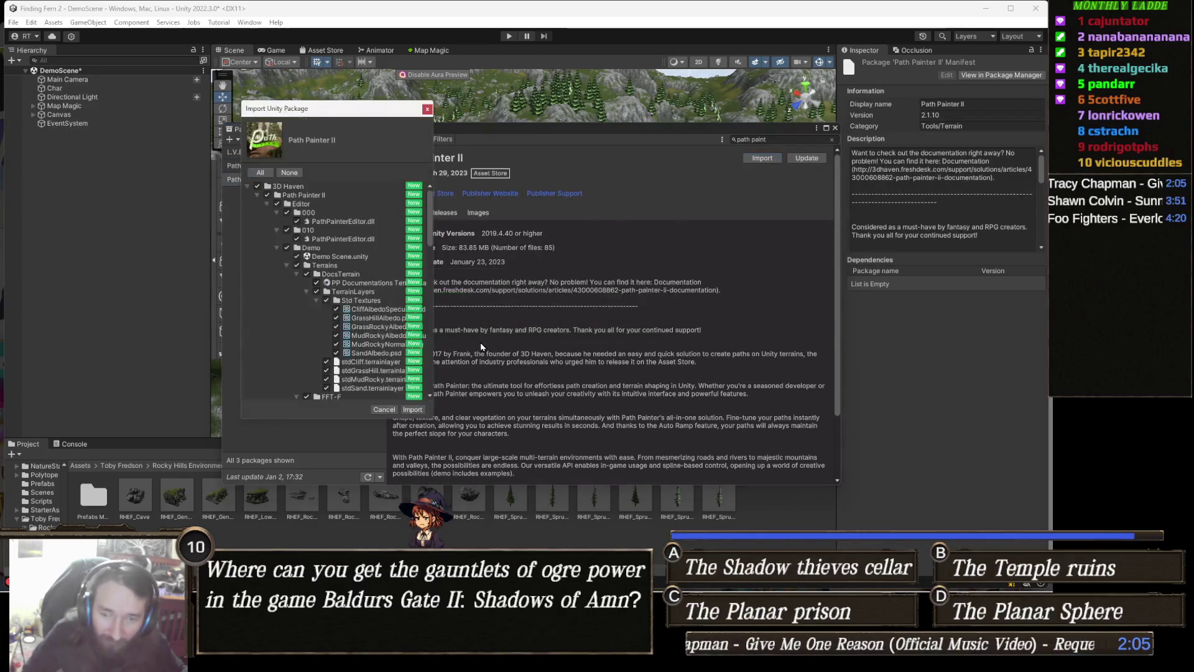
# - Import all of Path Painter II's files, then close the Package Manager
pyautogui.click(413, 410)
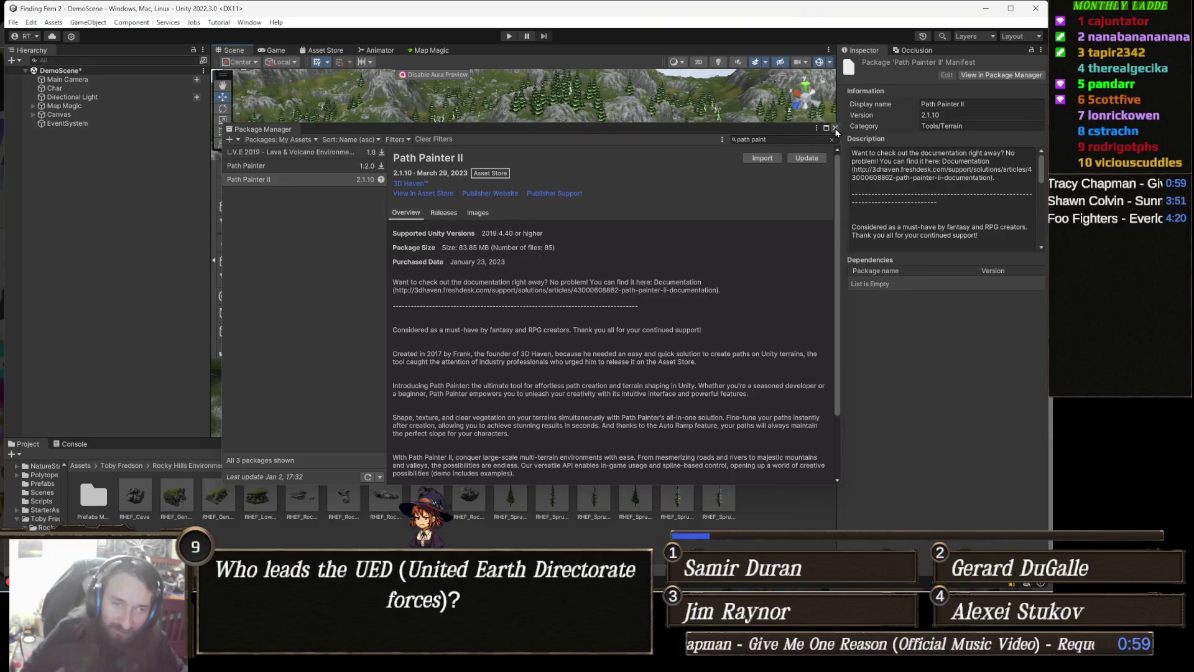
pyautogui.click(836, 129)
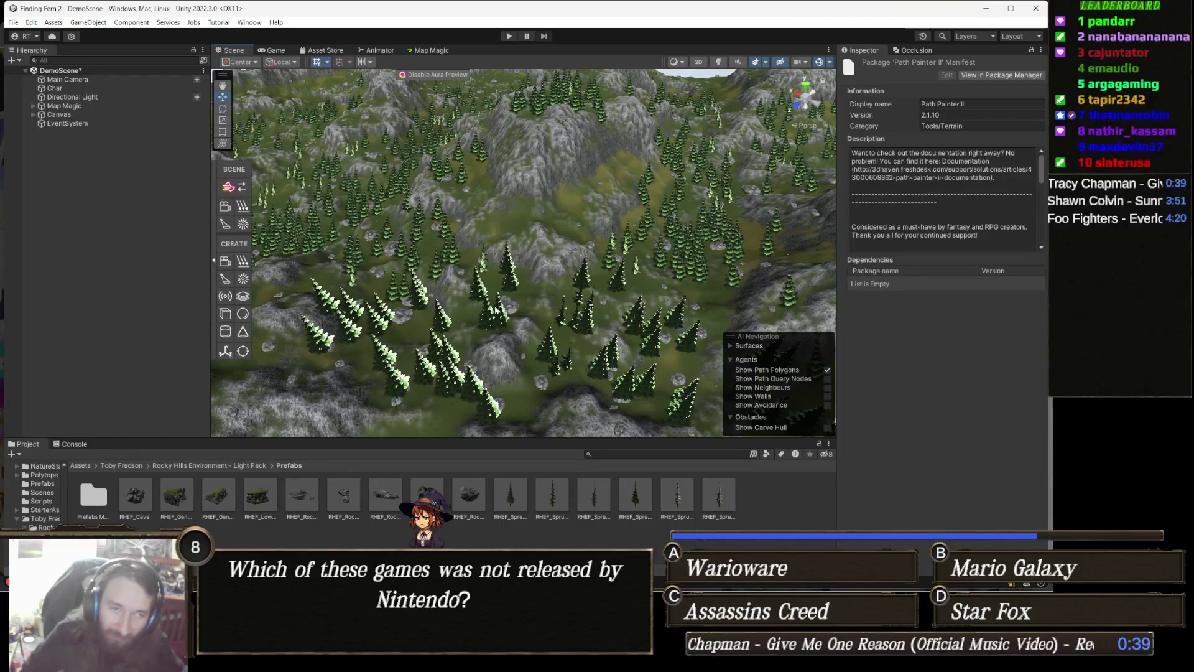
# - Select Map Magic's child Terrain 0,0 in the Hierarchy to show its Terrain components
pyautogui.moveTo(622, 304)
pyautogui.mouseDown()
pyautogui.moveTo(614, 390)
pyautogui.moveTo(633, 332)
pyautogui.moveTo(491, 356)
pyautogui.moveTo(575, 326)
pyautogui.mouseUp()
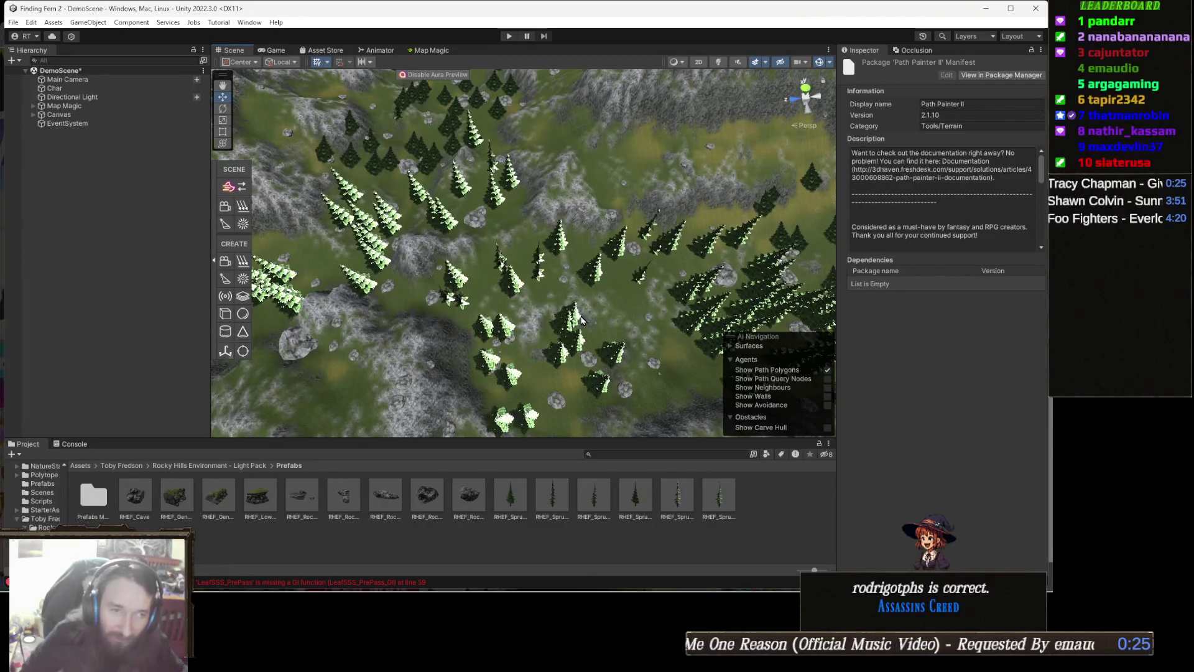
pyautogui.click(599, 325)
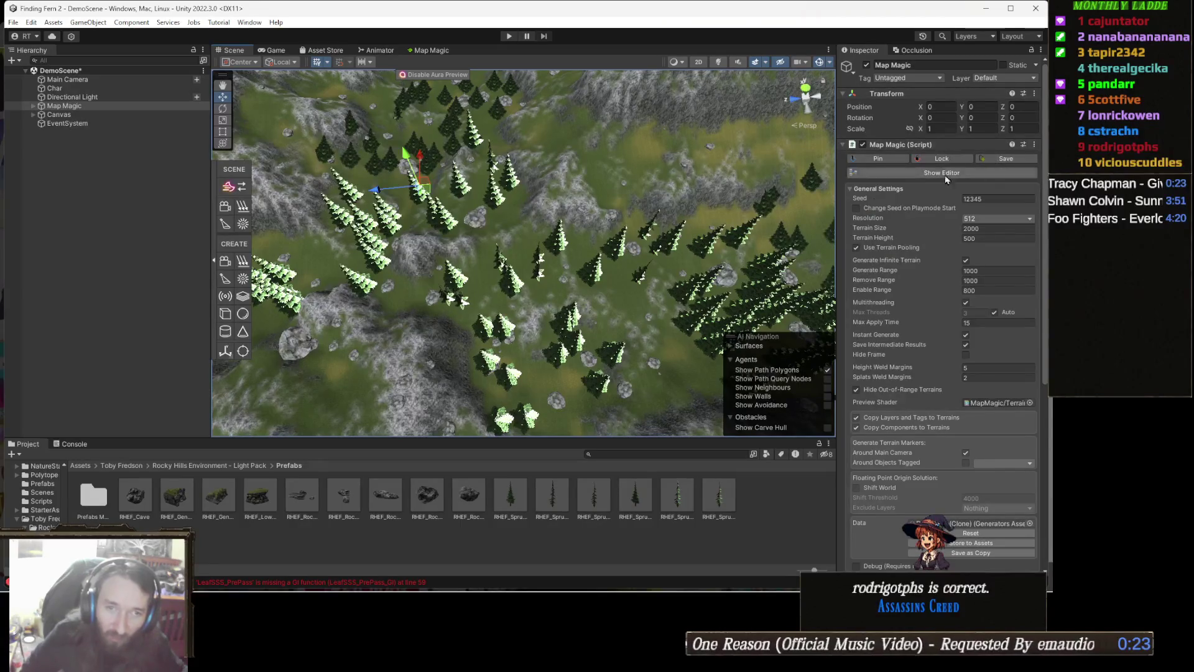
pyautogui.click(635, 301)
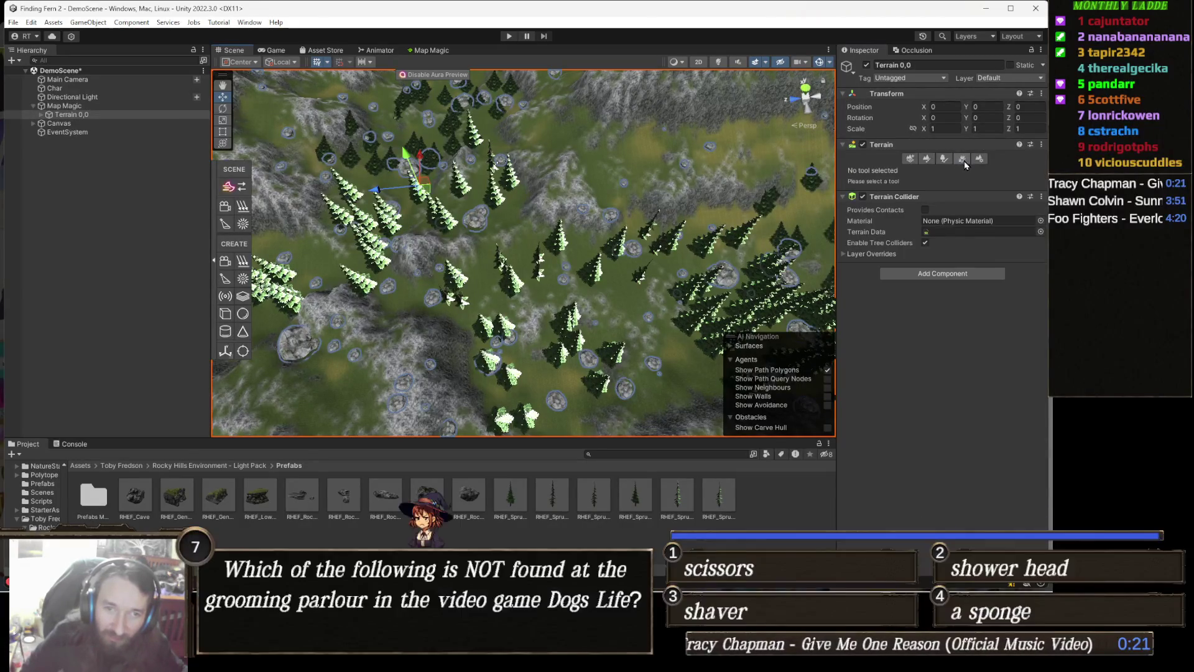
# - Switch Terrain 0,0 to Paint Trees with brush size 208 and erase trees across it
pyautogui.click(962, 158)
pyautogui.moveTo(460, 242)
pyautogui.mouseDown()
pyautogui.moveTo(423, 240)
pyautogui.moveTo(414, 252)
pyautogui.mouseUp()
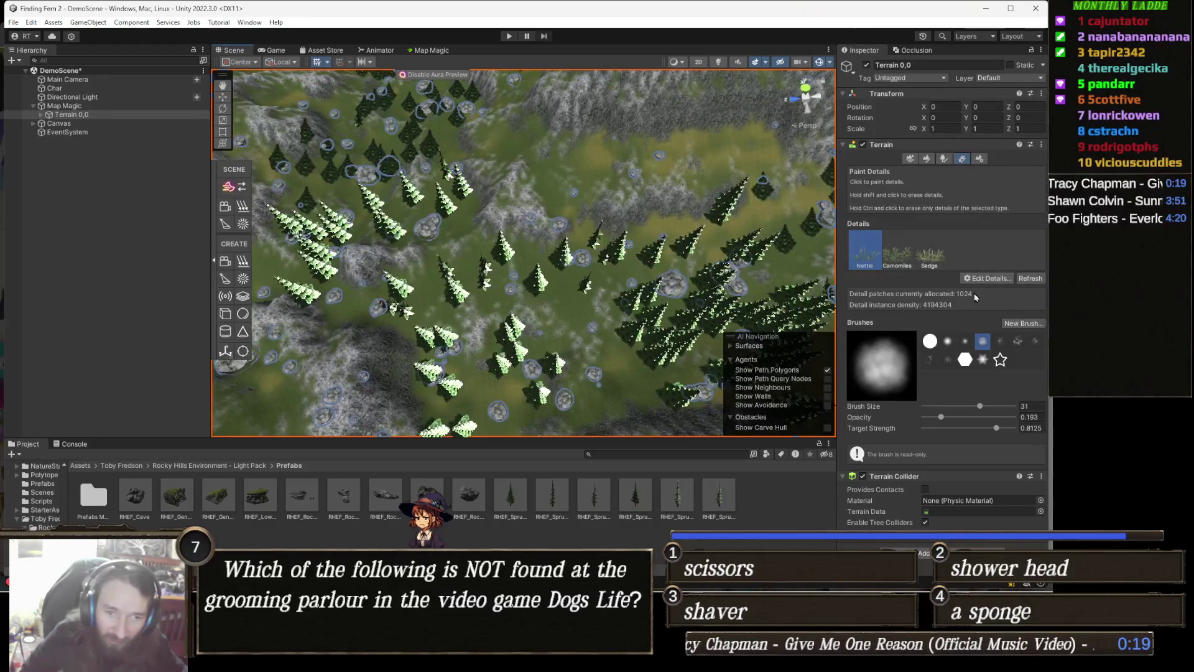
pyautogui.click(945, 158)
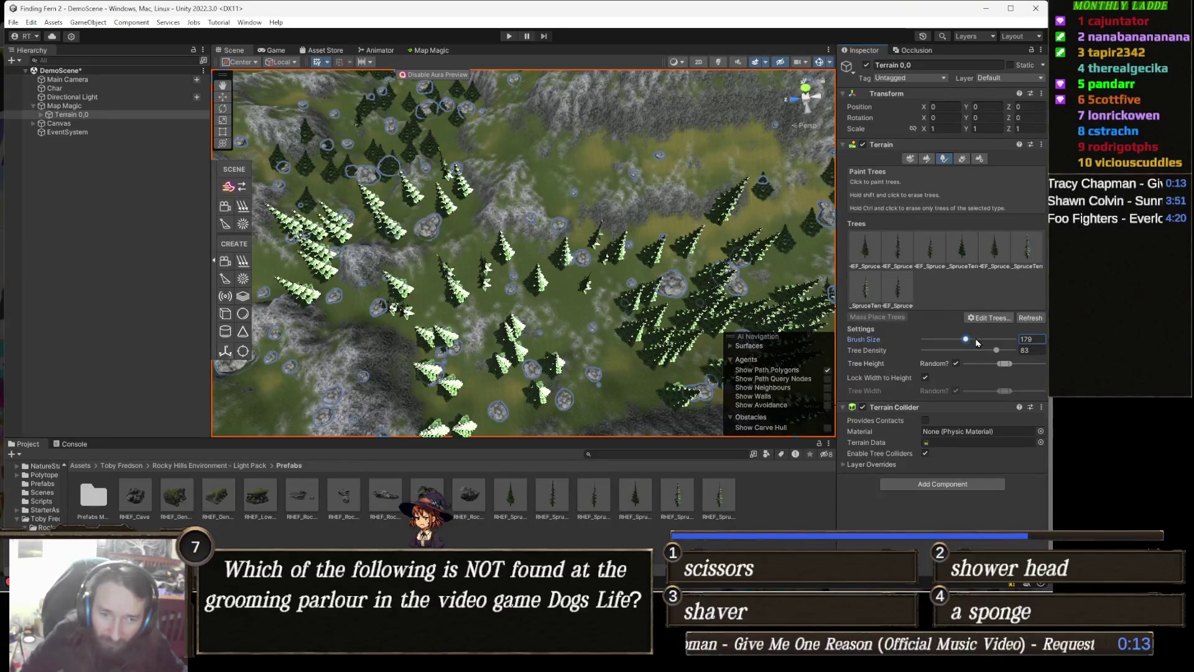
pyautogui.click(983, 340)
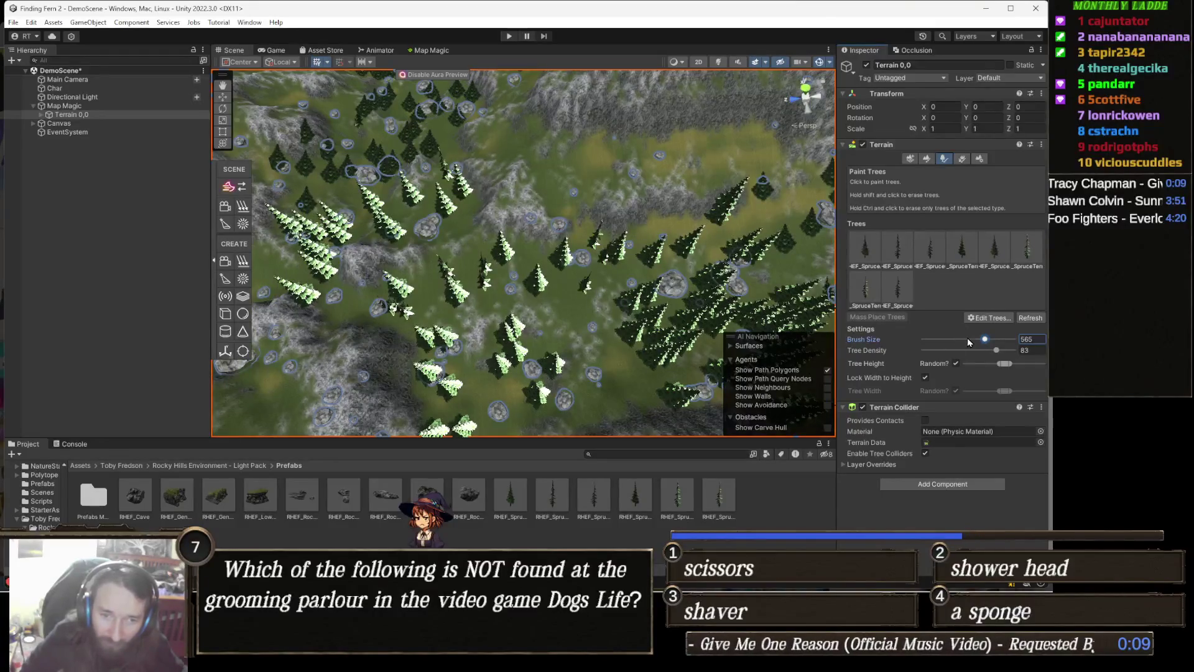
pyautogui.click(969, 342)
pyautogui.moveTo(573, 267)
pyautogui.keyDown('shift'); pyautogui.mouseDown()
pyautogui.moveTo(586, 280)
pyautogui.moveTo(347, 293)
pyautogui.moveTo(712, 269)
pyautogui.moveTo(640, 286)
pyautogui.moveTo(387, 293)
pyautogui.moveTo(662, 211)
pyautogui.moveTo(573, 200)
pyautogui.moveTo(534, 286)
pyautogui.moveTo(506, 404)
pyautogui.moveTo(566, 289)
pyautogui.moveTo(400, 360)
pyautogui.mouseUp(); pyautogui.keyUp('shift')
# - Erase spruce trees in the upper right and across the terrain centre, leaving open grassland
pyautogui.moveTo(619, 258)
pyautogui.keyDown('shift'); pyautogui.mouseDown()
pyautogui.moveTo(666, 226)
pyautogui.moveTo(640, 200)
pyautogui.moveTo(507, 254)
pyautogui.moveTo(537, 207)
pyautogui.moveTo(437, 203)
pyautogui.moveTo(515, 199)
pyautogui.moveTo(432, 226)
pyautogui.moveTo(486, 212)
pyautogui.mouseUp(); pyautogui.keyUp('shift')
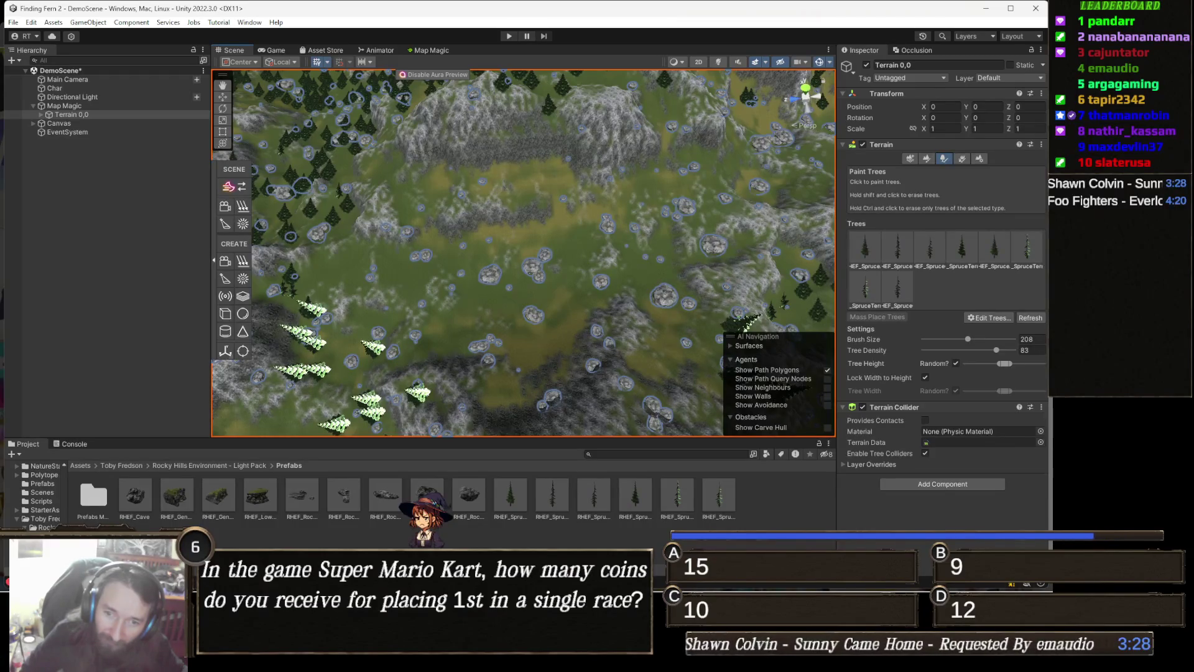
pyautogui.moveTo(551, 335)
pyautogui.mouseDown()
pyautogui.moveTo(614, 283)
pyautogui.moveTo(568, 298)
pyautogui.moveTo(522, 270)
pyautogui.moveTo(571, 305)
pyautogui.moveTo(565, 262)
pyautogui.mouseUp()
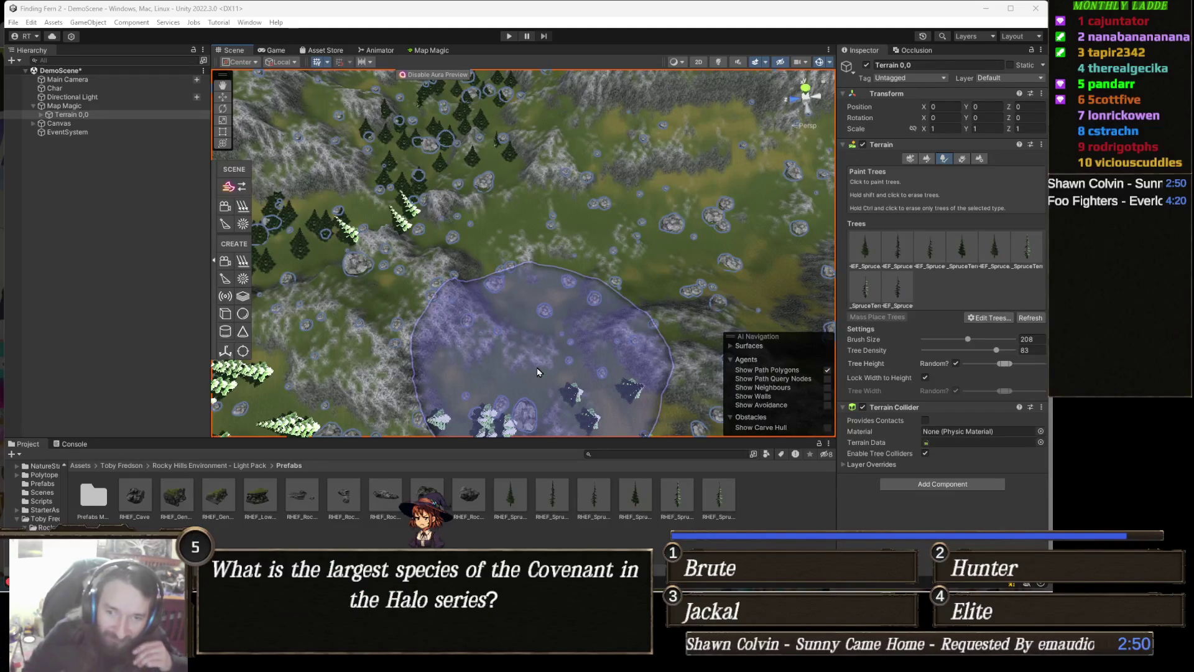
pyautogui.moveTo(533, 413)
pyautogui.mouseDown()
pyautogui.moveTo(627, 212)
pyautogui.moveTo(587, 271)
pyautogui.mouseUp()
pyautogui.scroll(5, 627, 212)
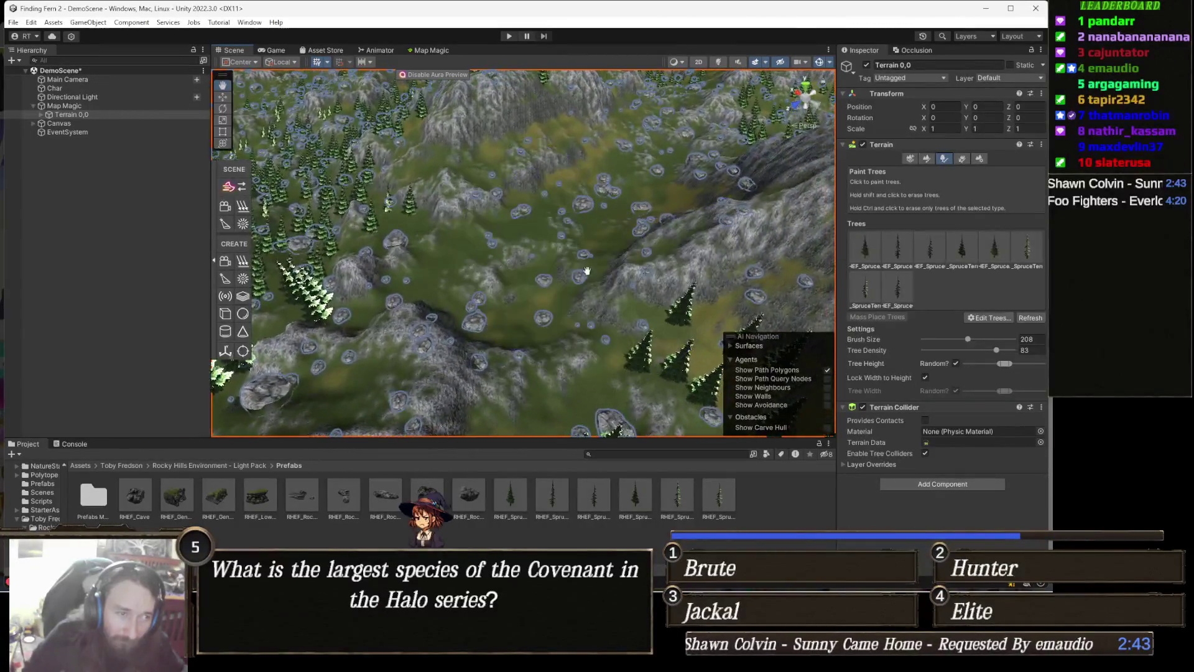
pyautogui.scroll(-5, 587, 271)
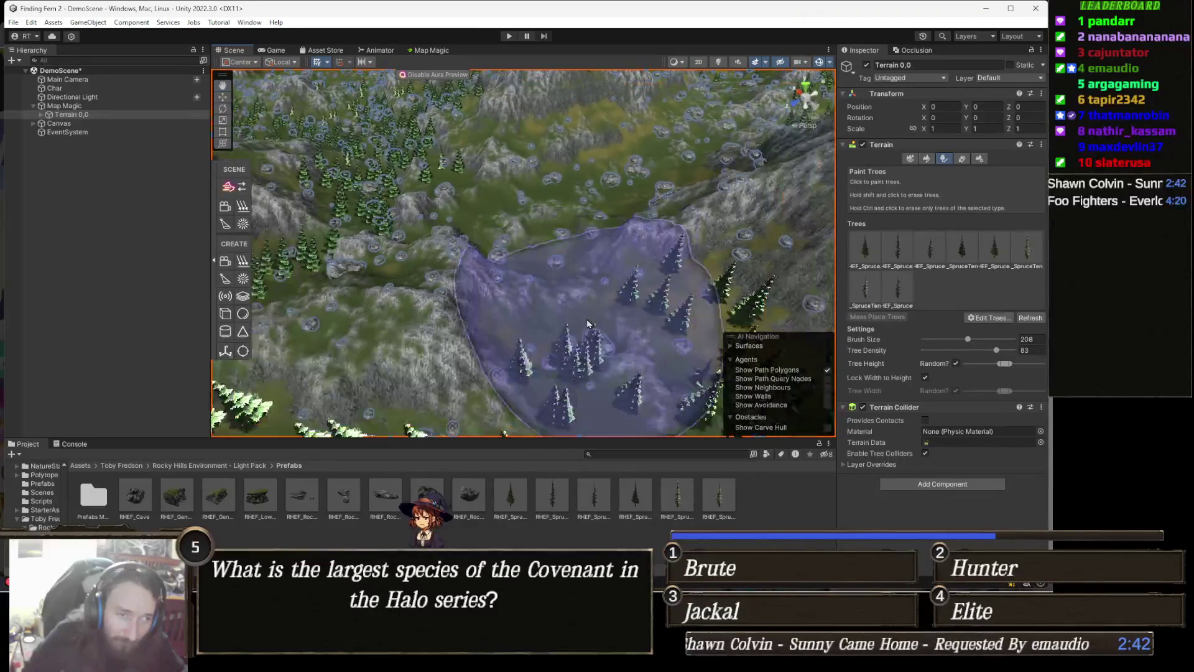
pyautogui.click(535, 336)
pyautogui.moveTo(535, 336); pyautogui.dragTo(454, 316)
pyautogui.moveTo(560, 211)
pyautogui.mouseDown()
pyautogui.moveTo(613, 266)
pyautogui.moveTo(586, 333)
pyautogui.moveTo(551, 346)
pyautogui.moveTo(533, 266)
pyautogui.moveTo(581, 267)
pyautogui.mouseUp()
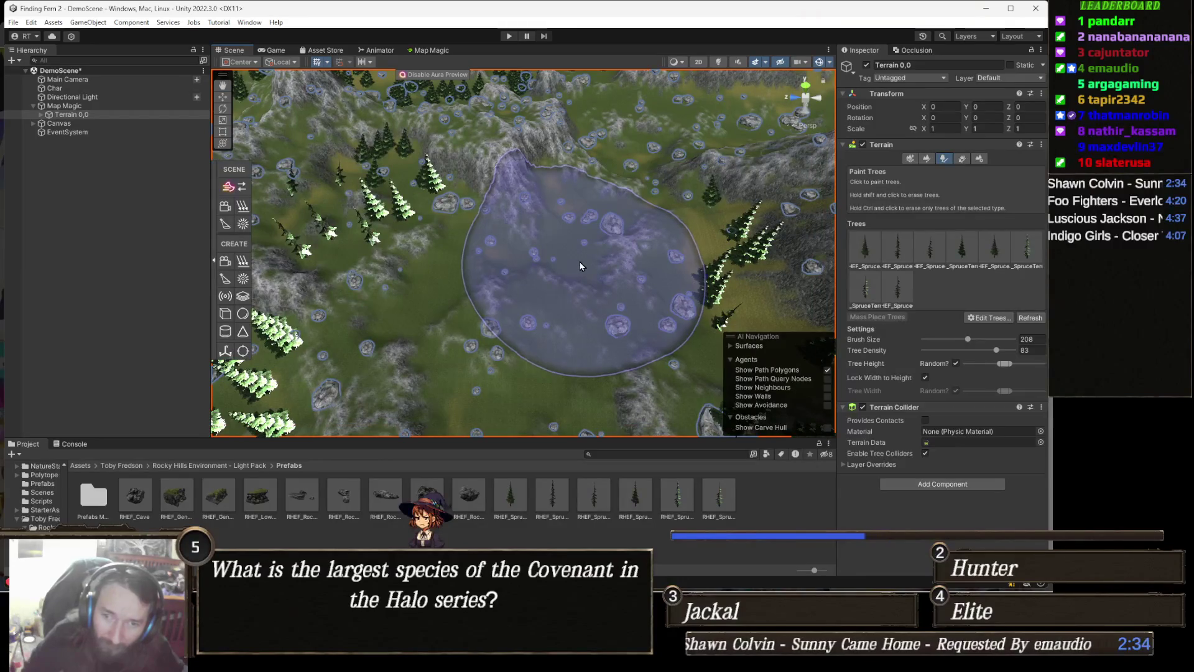
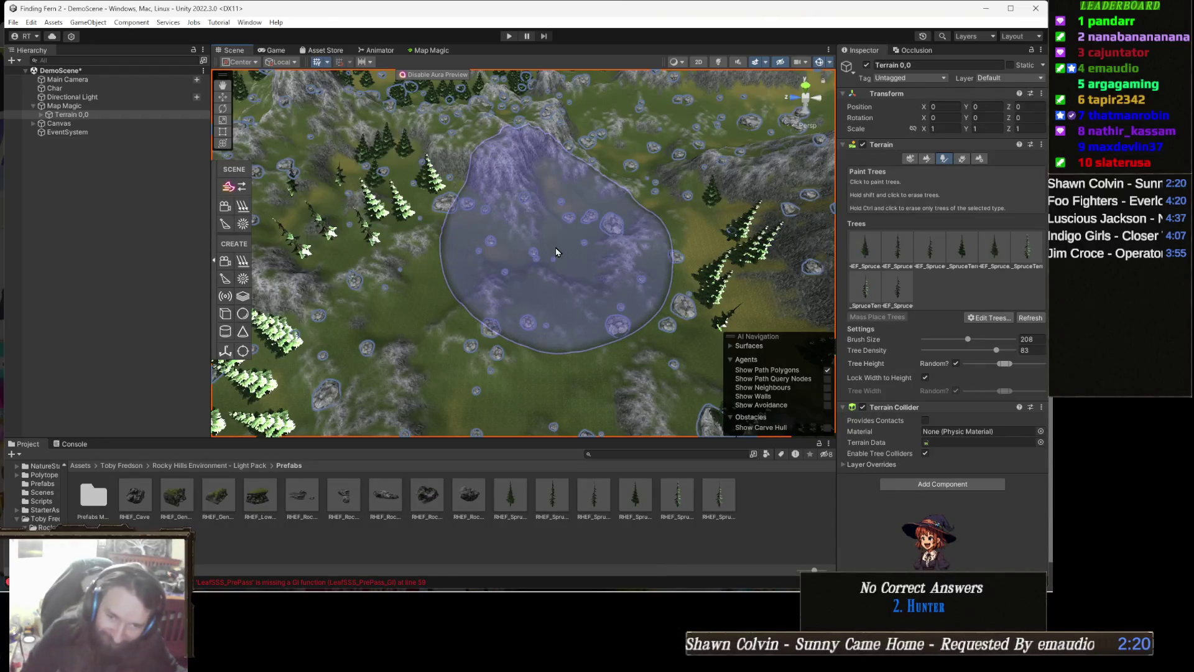
# - Orbit the Scene view camera to see the spruce-covered mountain terrain from another angle
pyautogui.moveTo(413, 207); pyautogui.dragTo(516, 228)
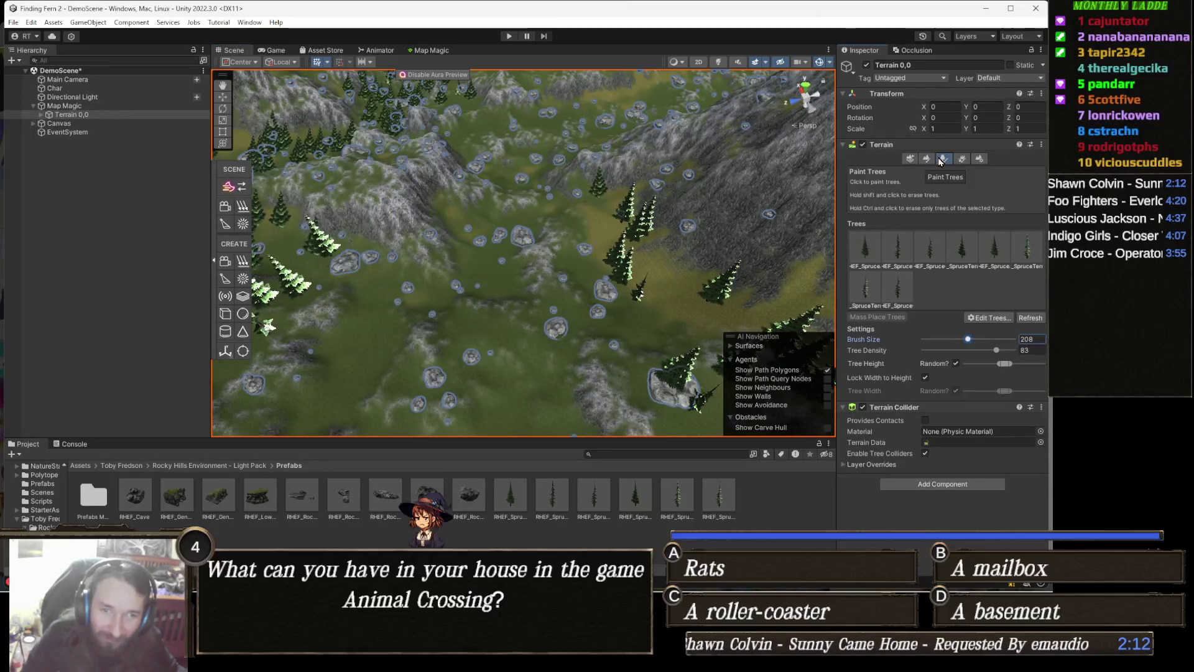
# - Cycle through the paint details, paint texture, neighbour terrain, tree and settings terrain tools
pyautogui.click(959, 163)
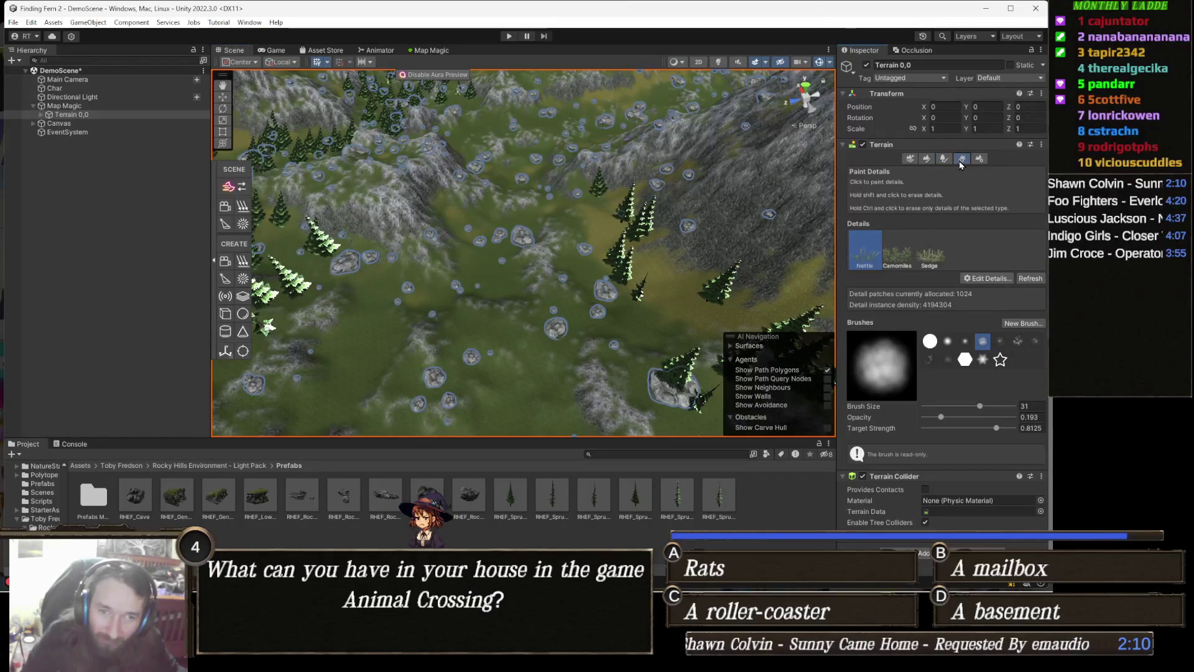
pyautogui.click(926, 161)
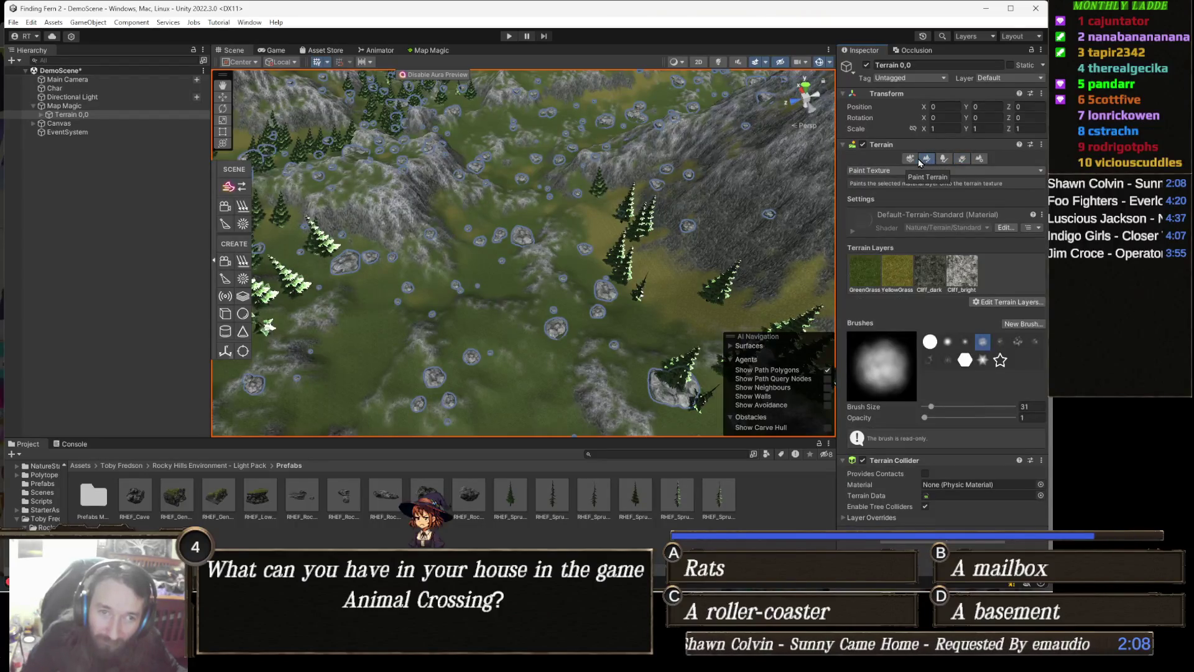
pyautogui.click(909, 159)
pyautogui.click(961, 160)
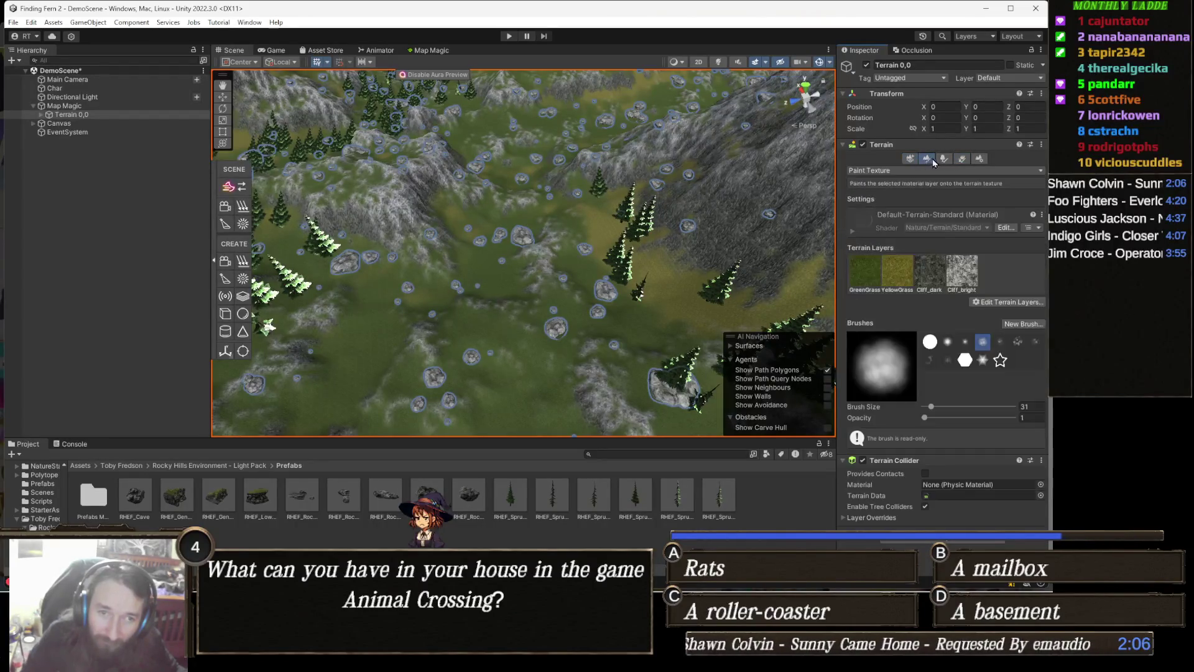
pyautogui.click(945, 159)
pyautogui.click(959, 161)
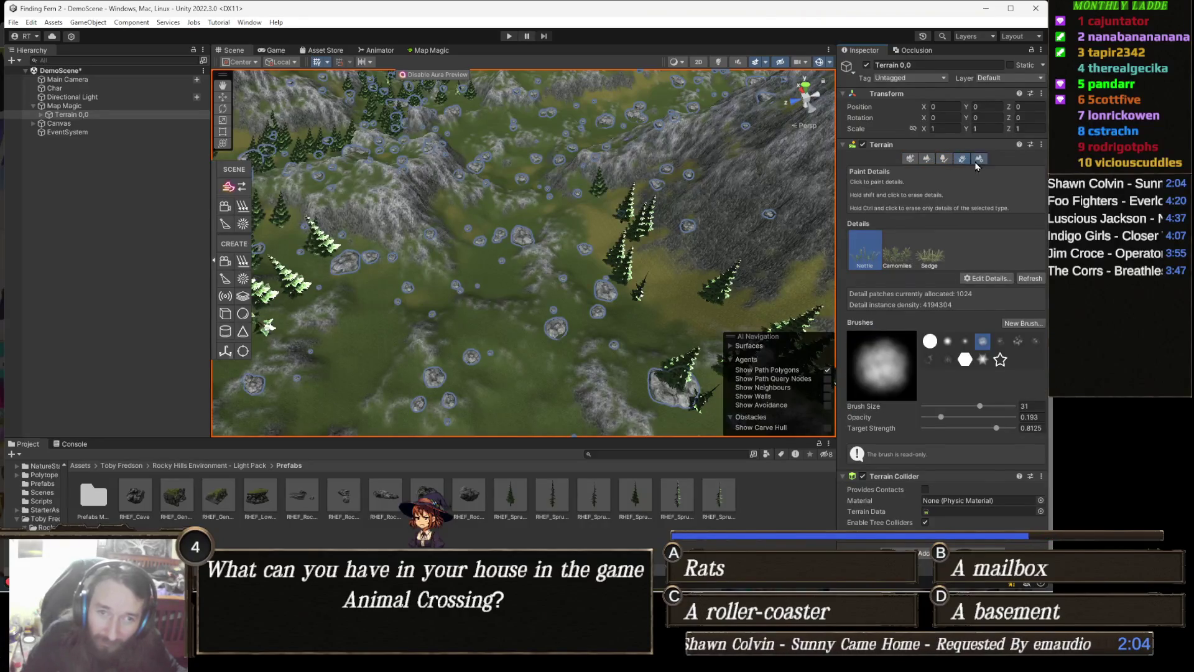
pyautogui.click(975, 163)
pyautogui.click(959, 160)
pyautogui.click(948, 163)
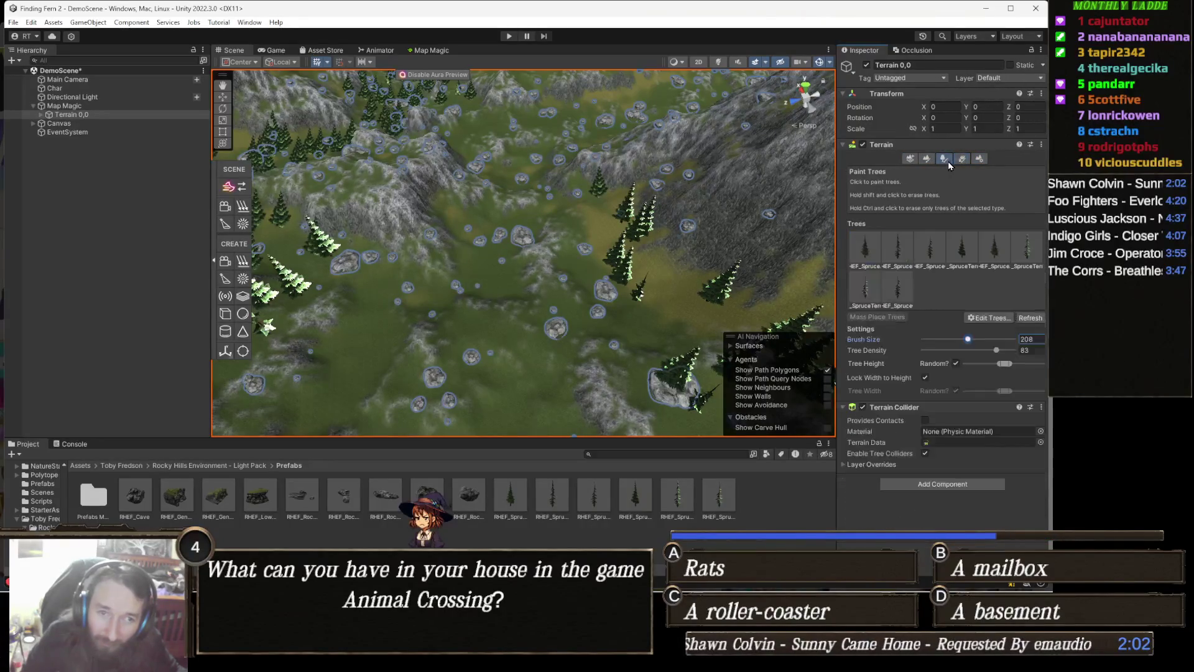
pyautogui.click(927, 159)
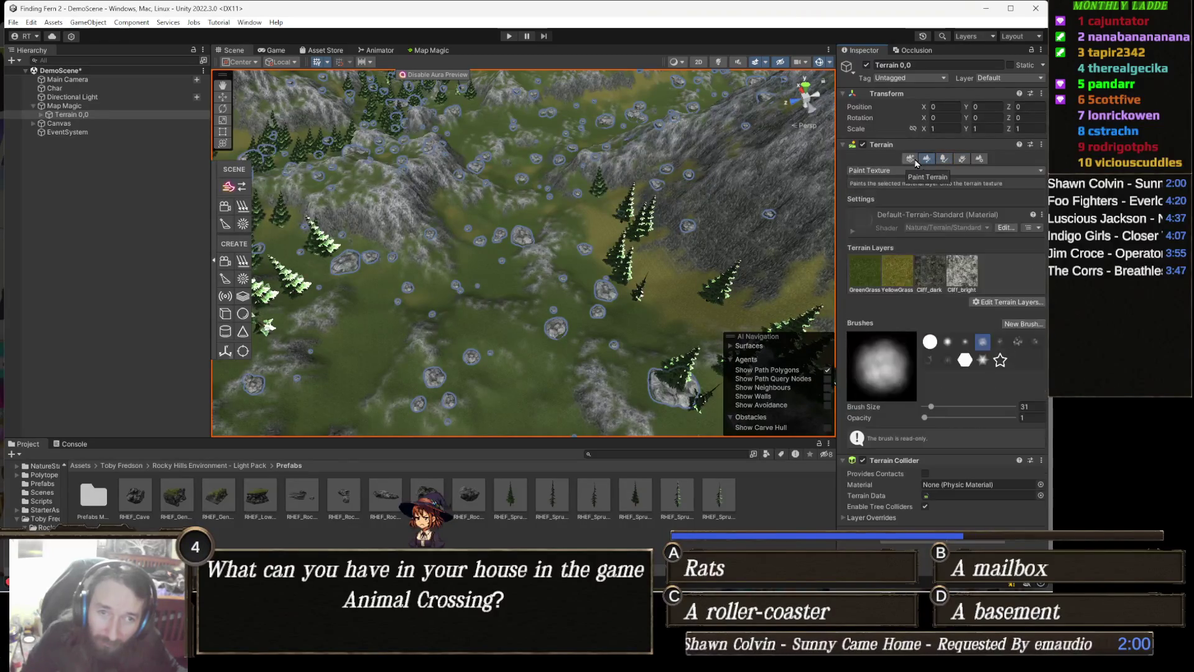
pyautogui.click(909, 159)
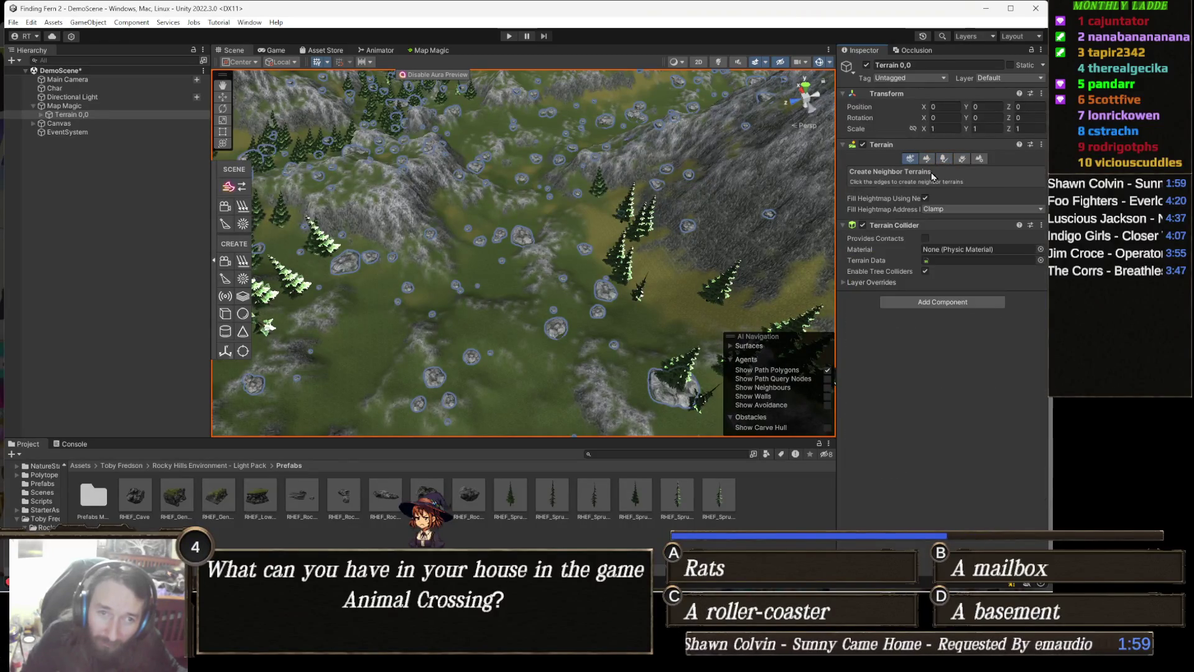
# - Leave Fill Heightmap Address at Clamp, then bring up the Paint Terrain modes list
pyautogui.click(927, 210)
pyautogui.click(939, 216)
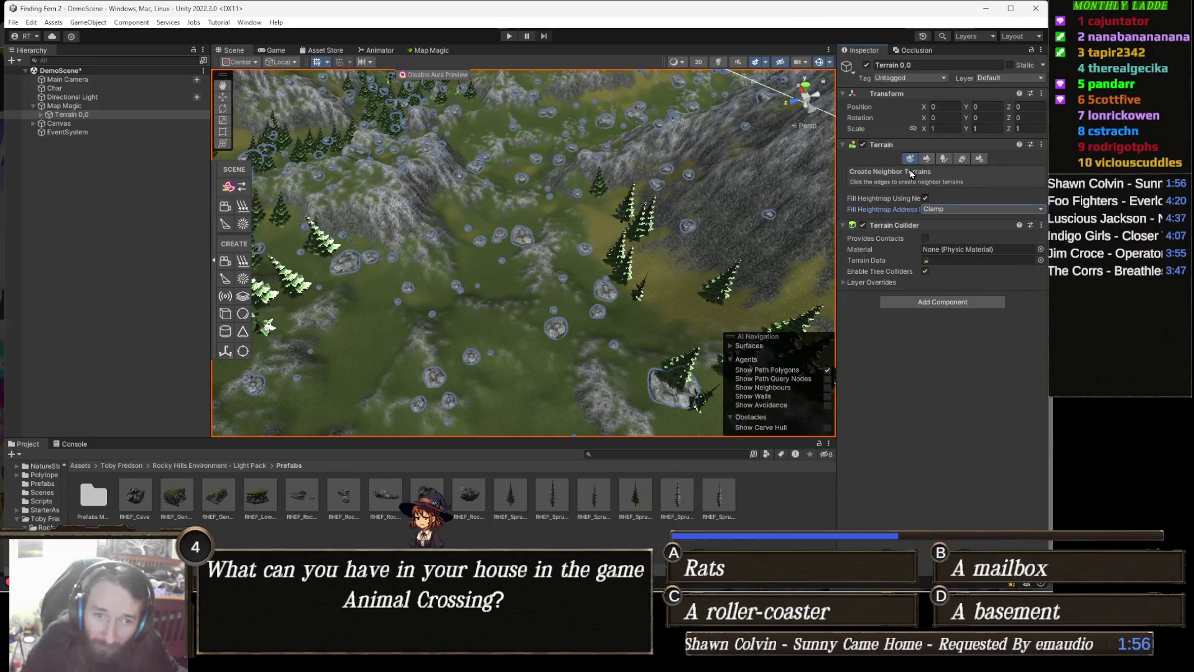
pyautogui.click(927, 160)
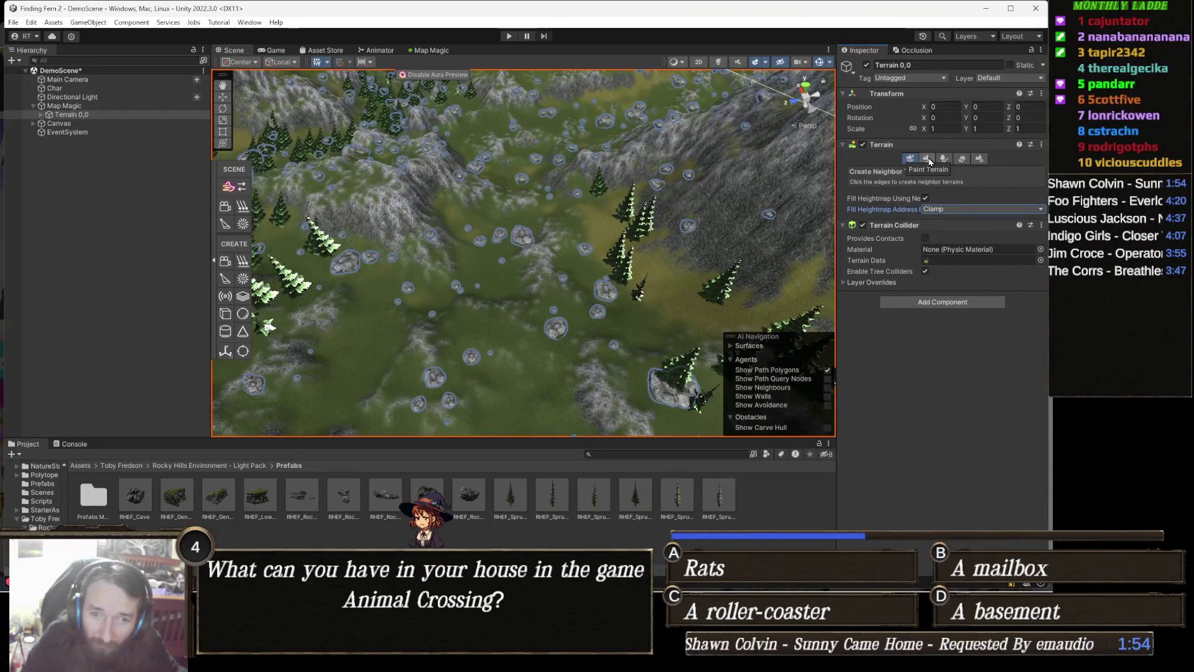
pyautogui.click(908, 172)
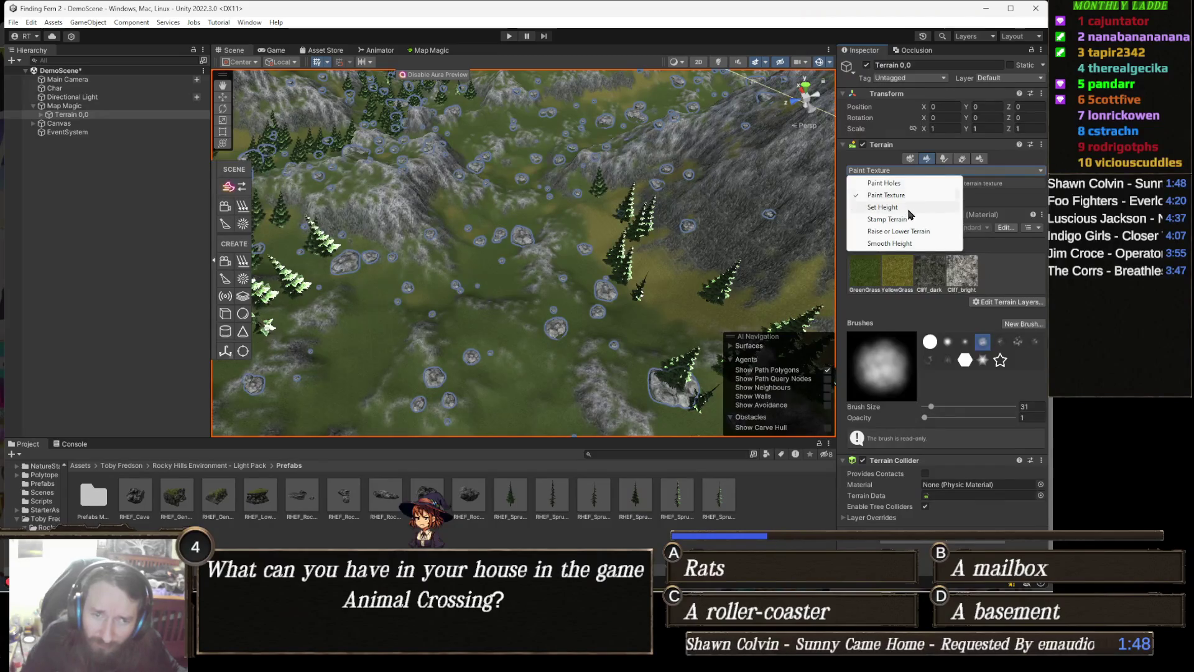
# - Set the Paint Terrain mode to Smooth Height with Blur Direction 0.3
pyautogui.click(911, 244)
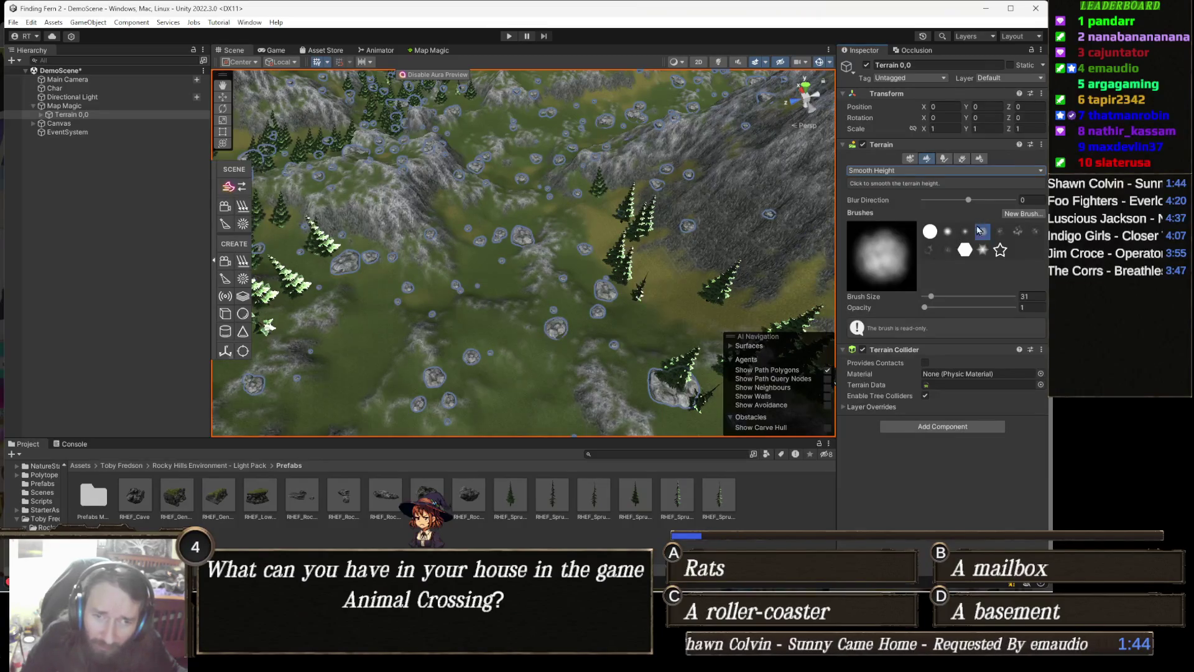
pyautogui.click(978, 201)
pyautogui.moveTo(979, 206); pyautogui.dragTo(983, 207)
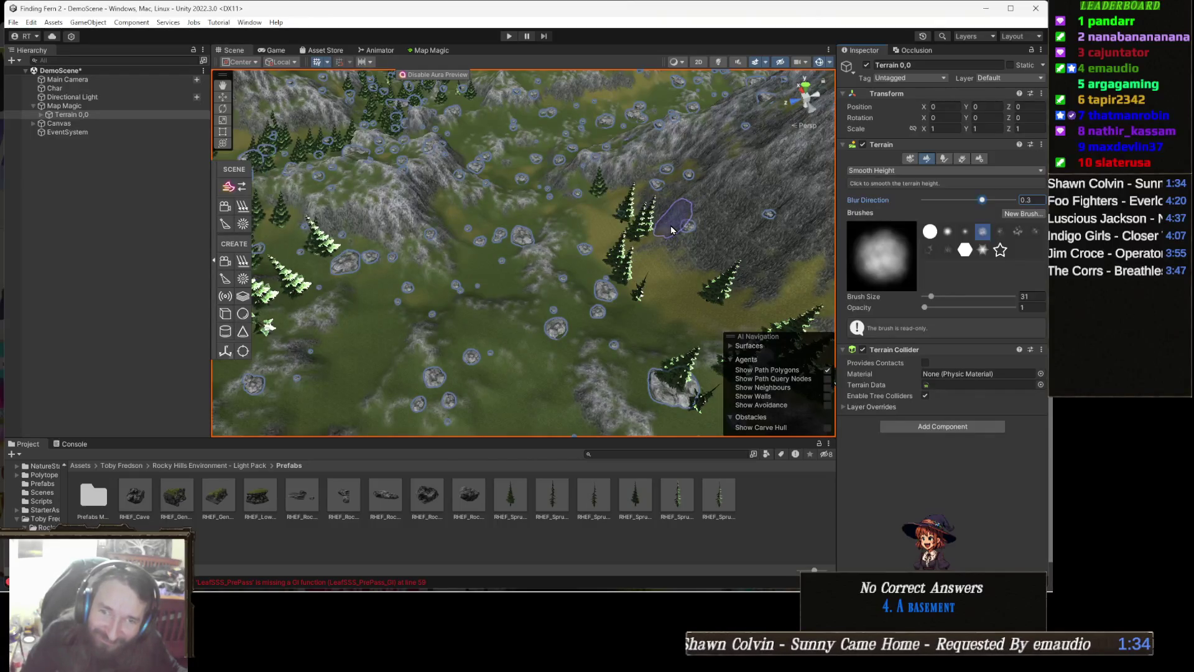
# - Pan and zoom around the terrain, then switch to the Map Magic node graph
pyautogui.scroll(5, 647, 239)
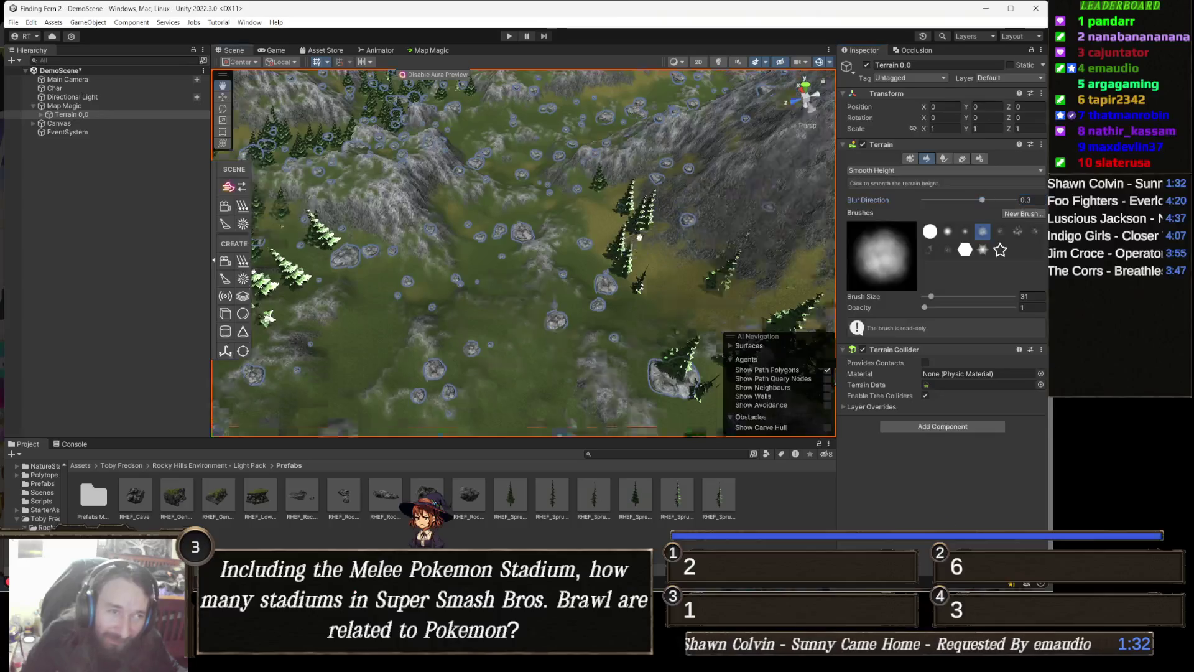
pyautogui.moveTo(537, 274)
pyautogui.mouseDown()
pyautogui.moveTo(548, 252)
pyautogui.moveTo(549, 293)
pyautogui.moveTo(574, 285)
pyautogui.mouseUp()
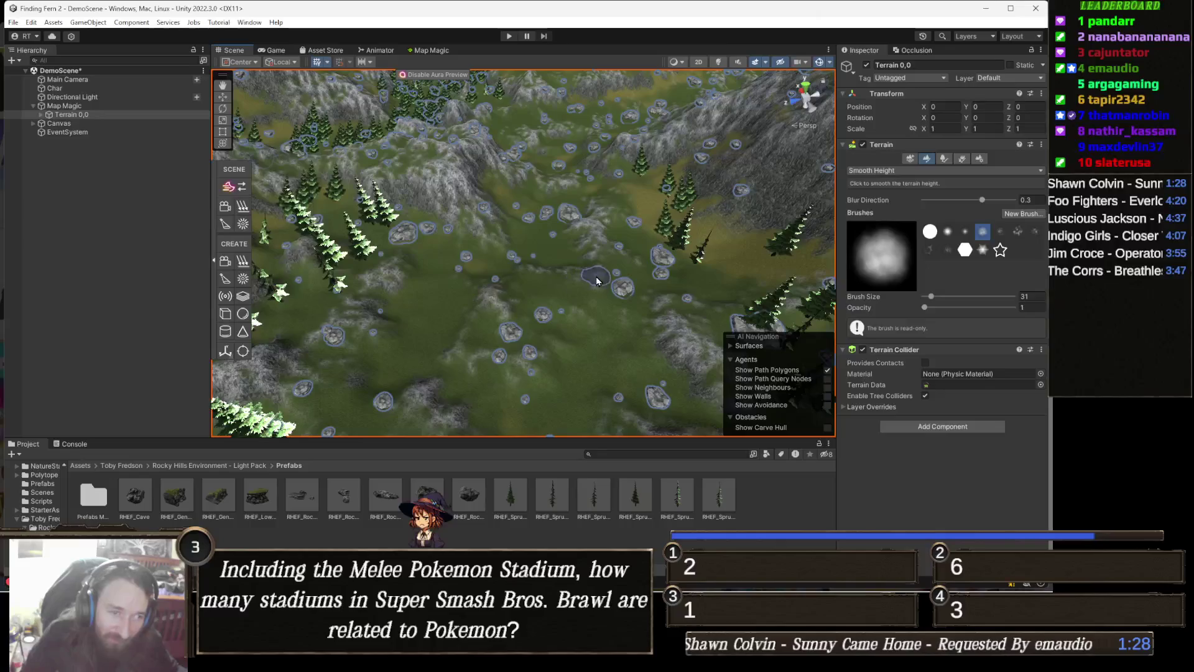
pyautogui.scroll(-3, 585, 282)
pyautogui.scroll(2, 588, 282)
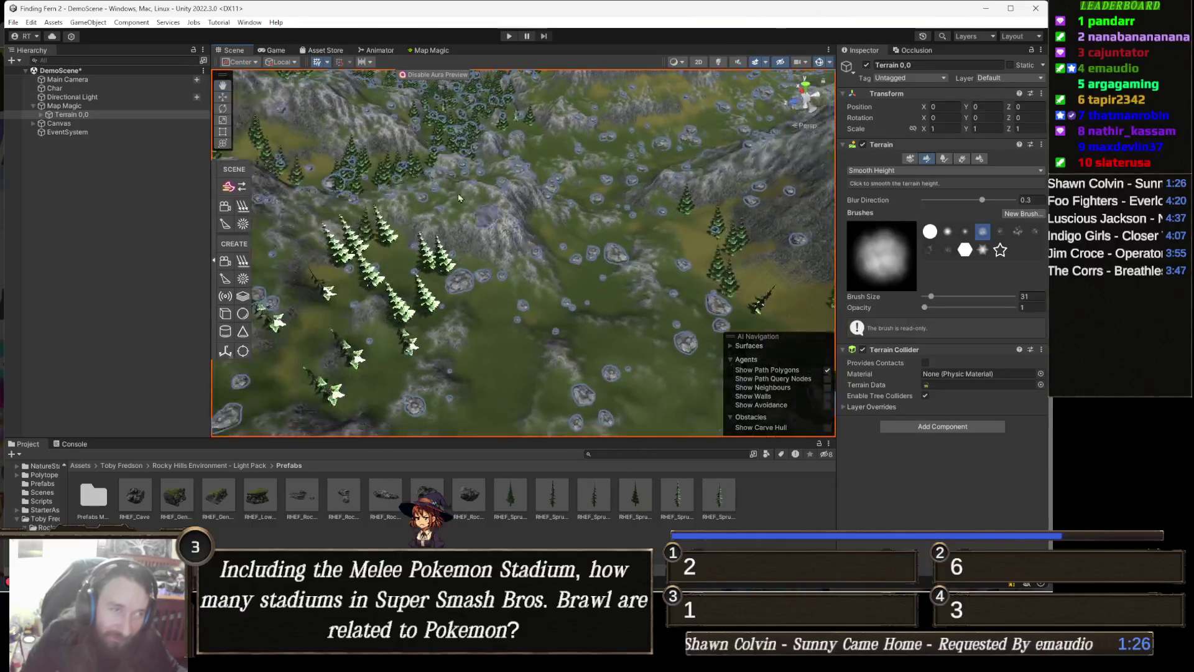
pyautogui.click(434, 51)
pyautogui.scroll(-5, 527, 164)
pyautogui.scroll(-2, 448, 165)
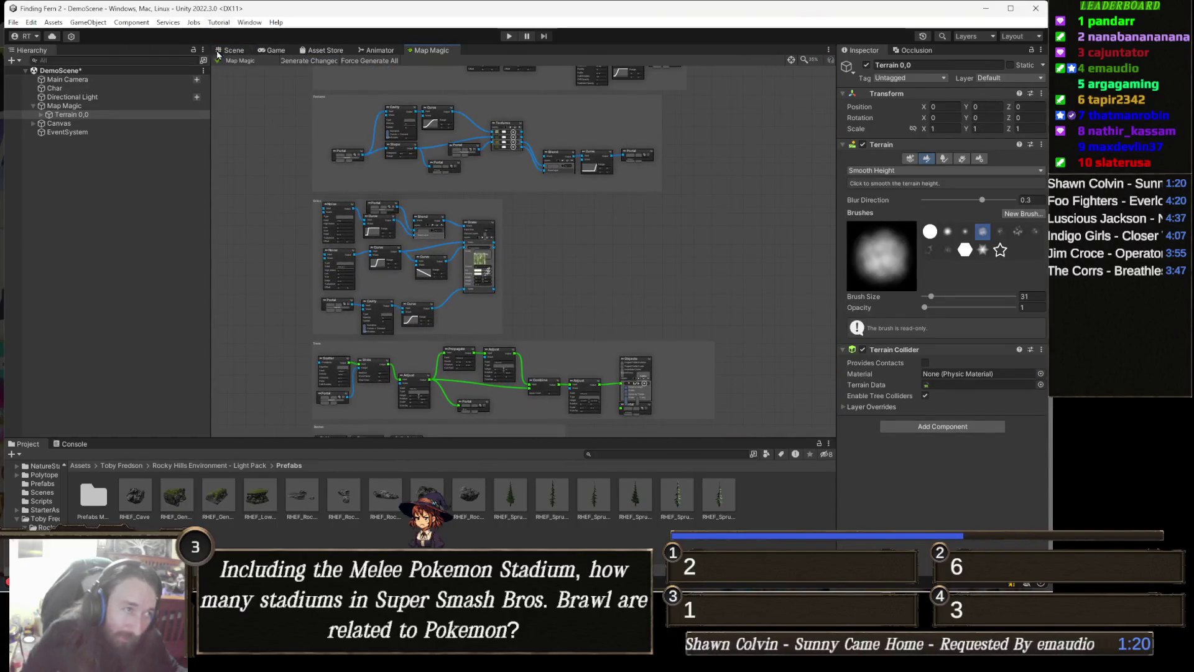
# - Return to the Scene view and show the top-level Assets folder in the Project browser
pyautogui.click(245, 51)
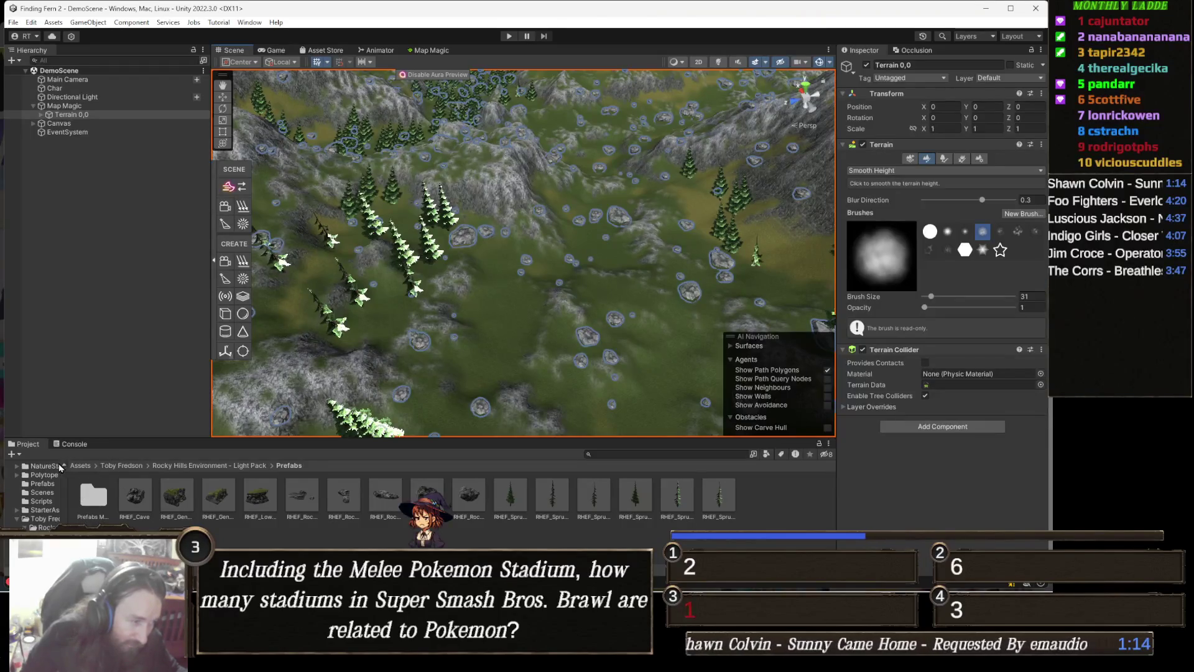
pyautogui.click(83, 470)
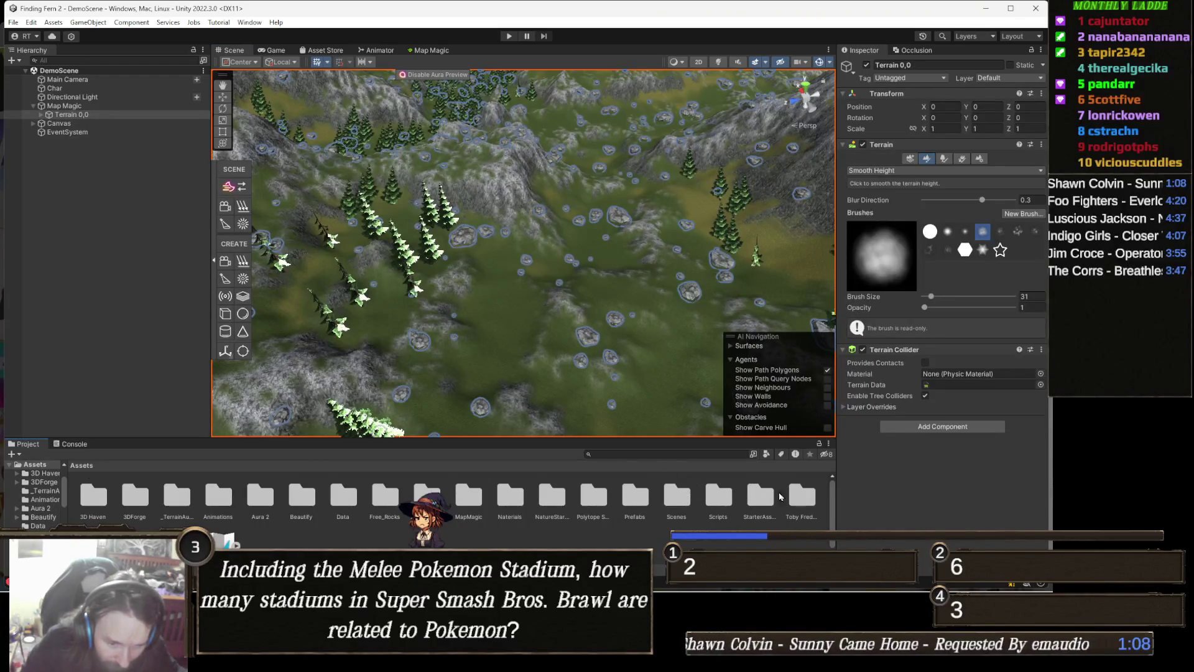
# - Browse Toby Fredson > Rocky Hills Environment - Light Pack > Scenes and open ATSG_Sample
pyautogui.doubleClick(800, 495)
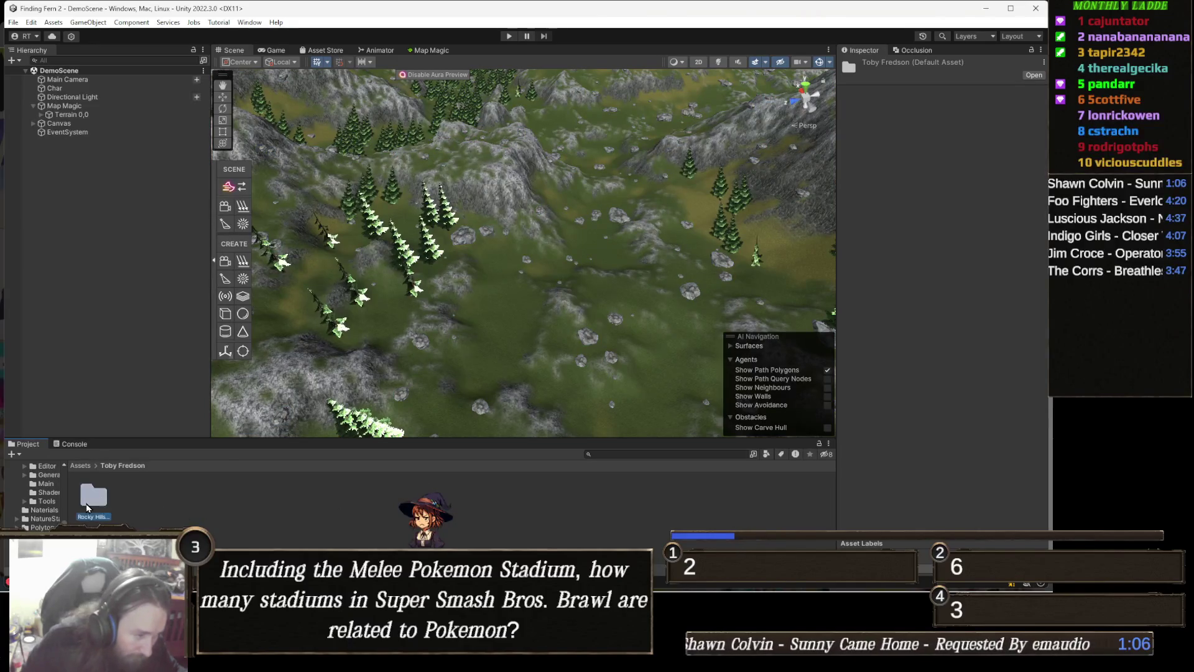
pyautogui.doubleClick(94, 497)
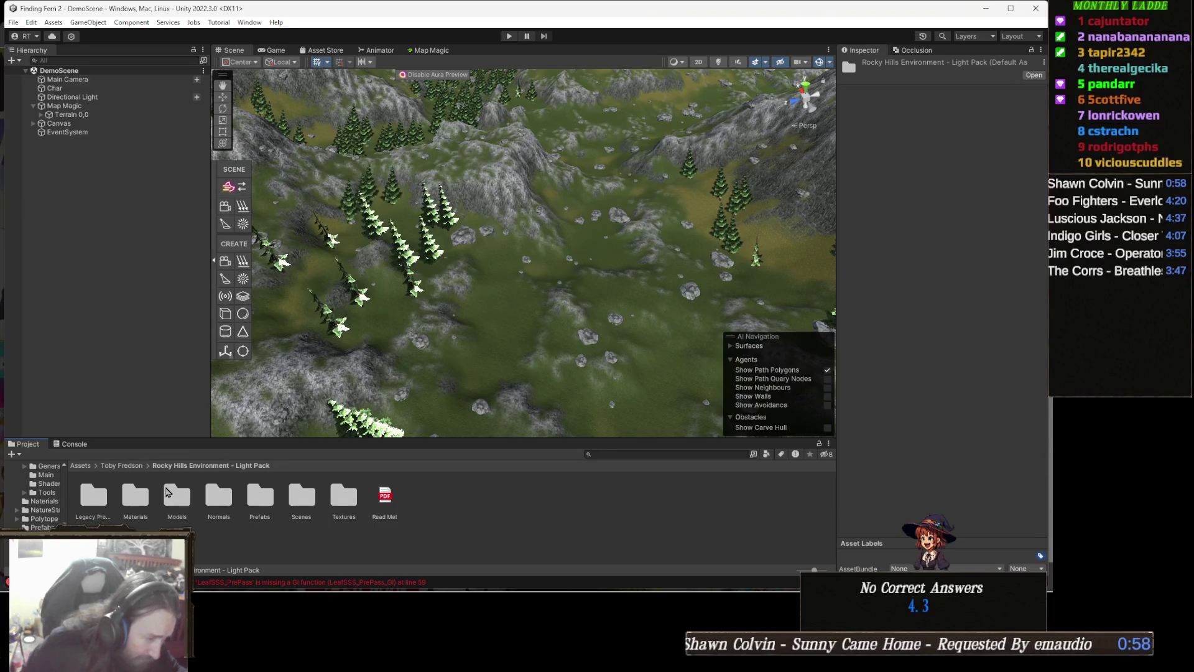
pyautogui.doubleClick(299, 495)
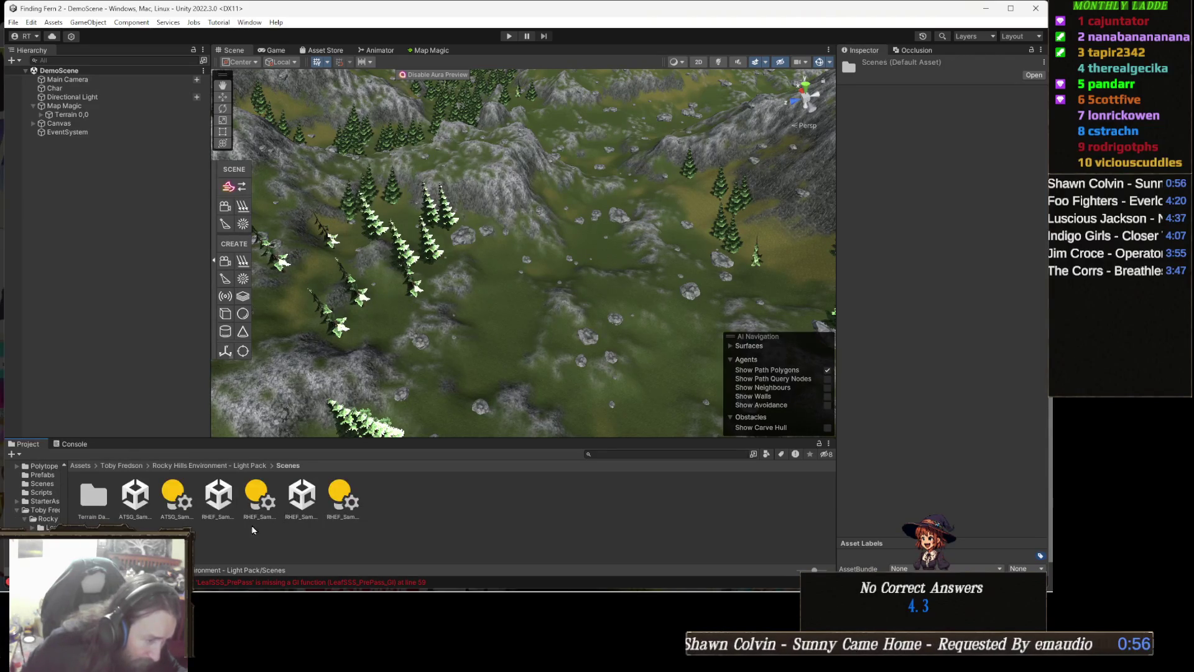
pyautogui.doubleClick(132, 499)
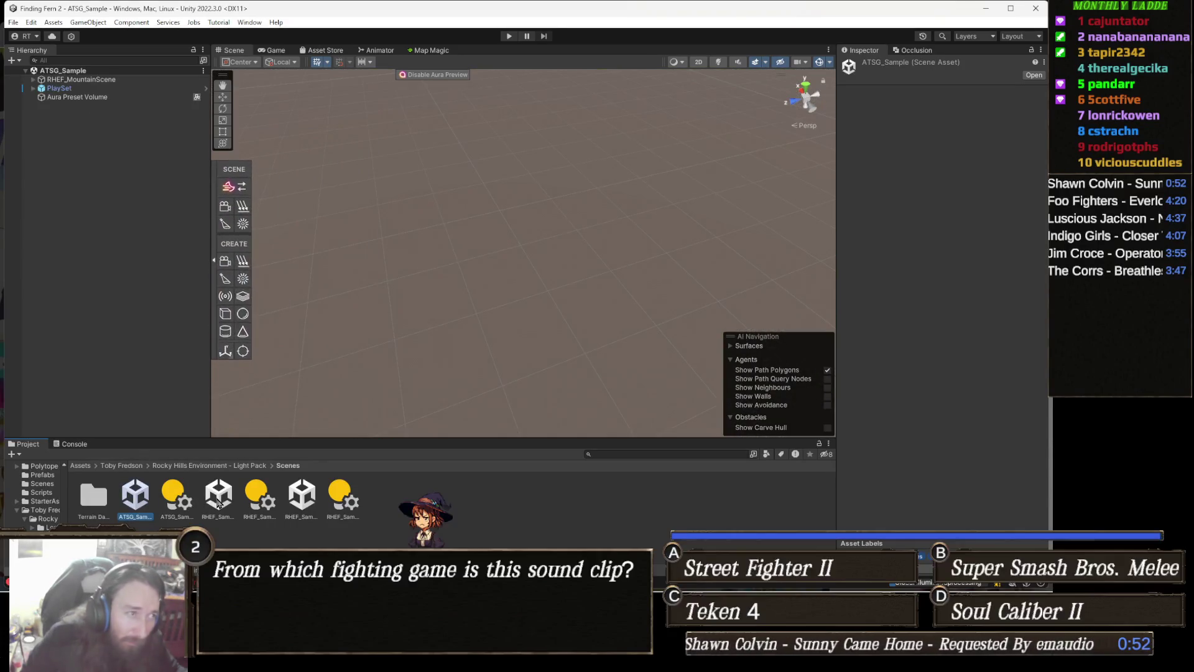
pyautogui.click(509, 36)
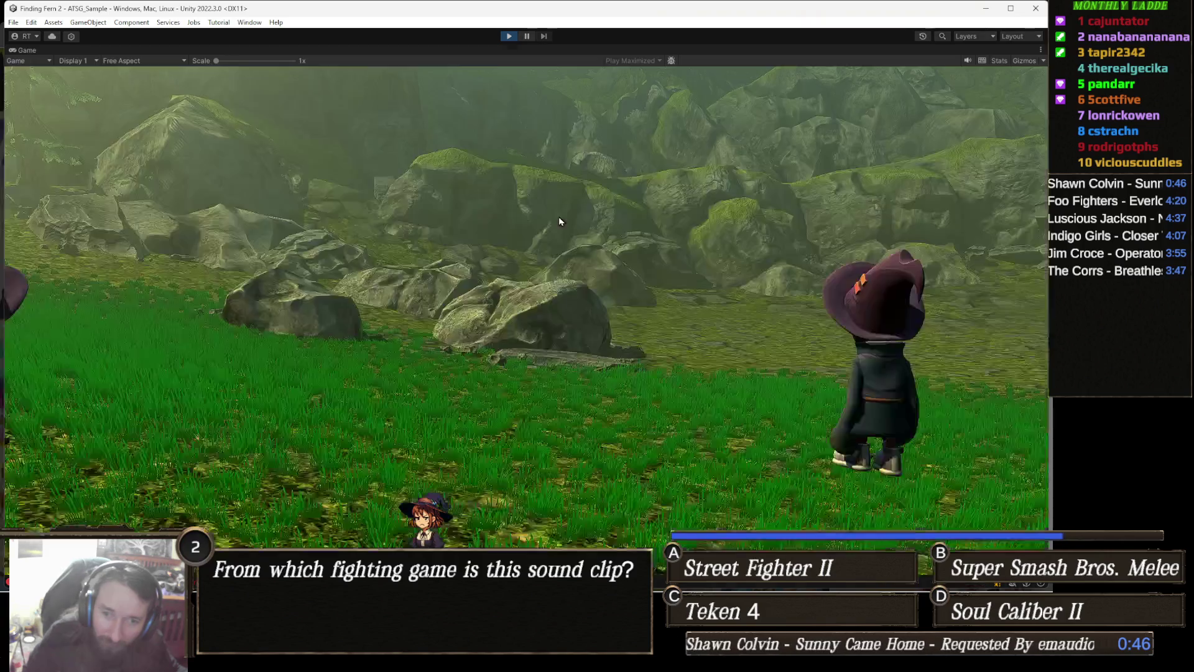
pyautogui.press('w')
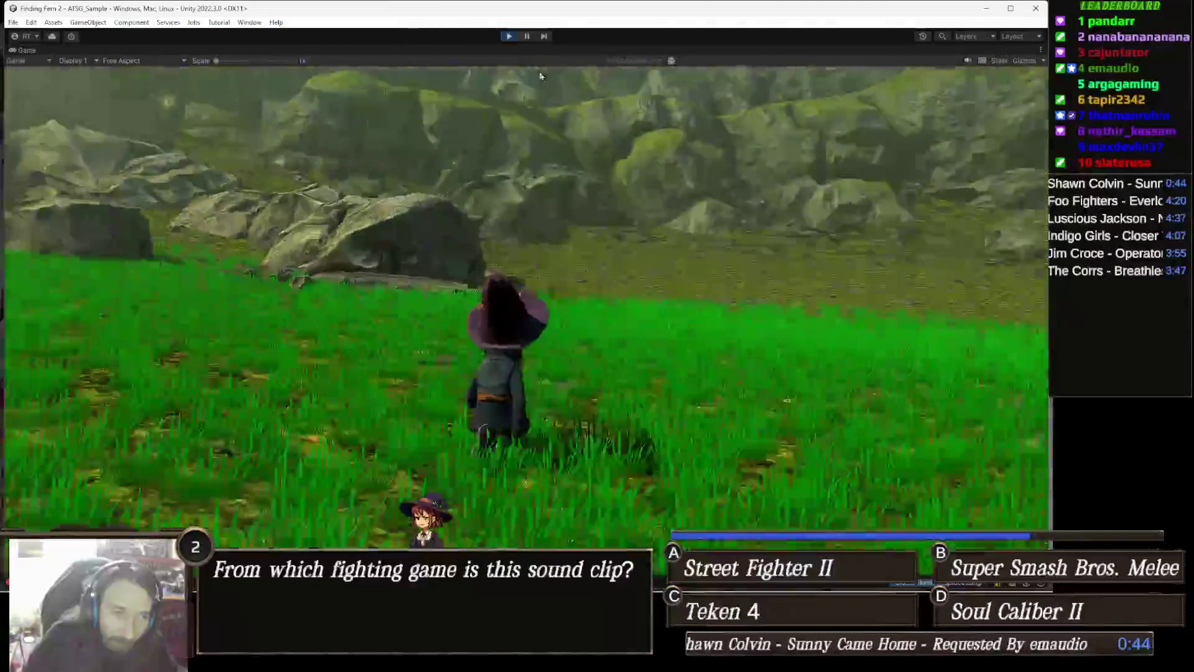
pyautogui.press('a')
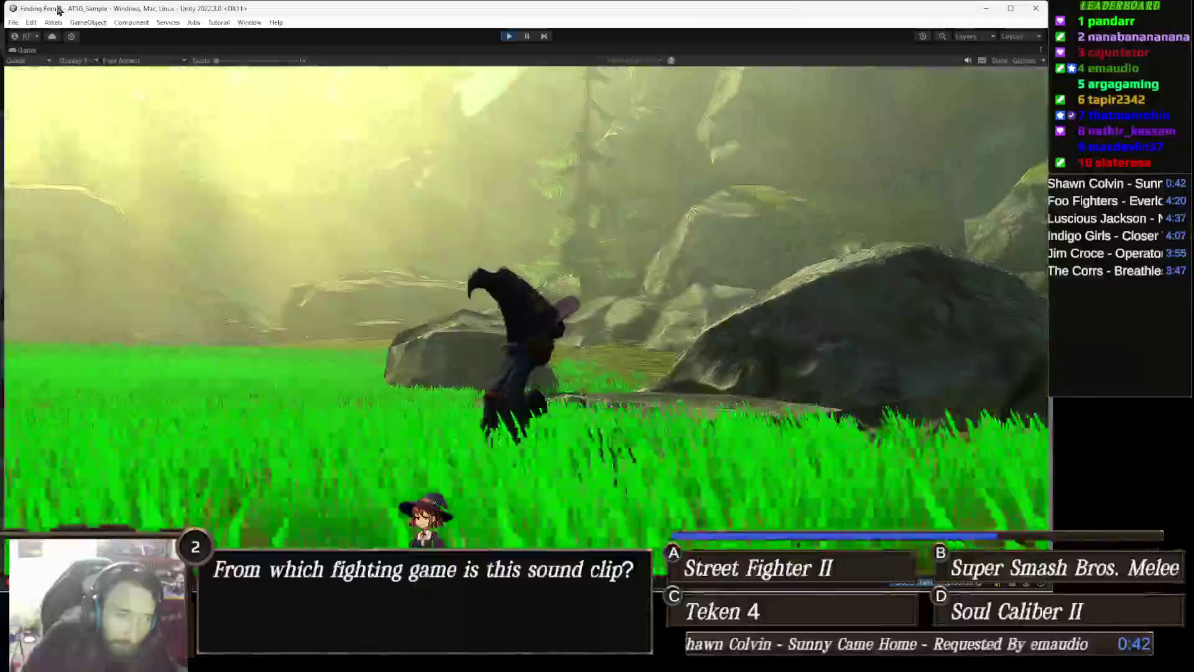
pyautogui.press('w')
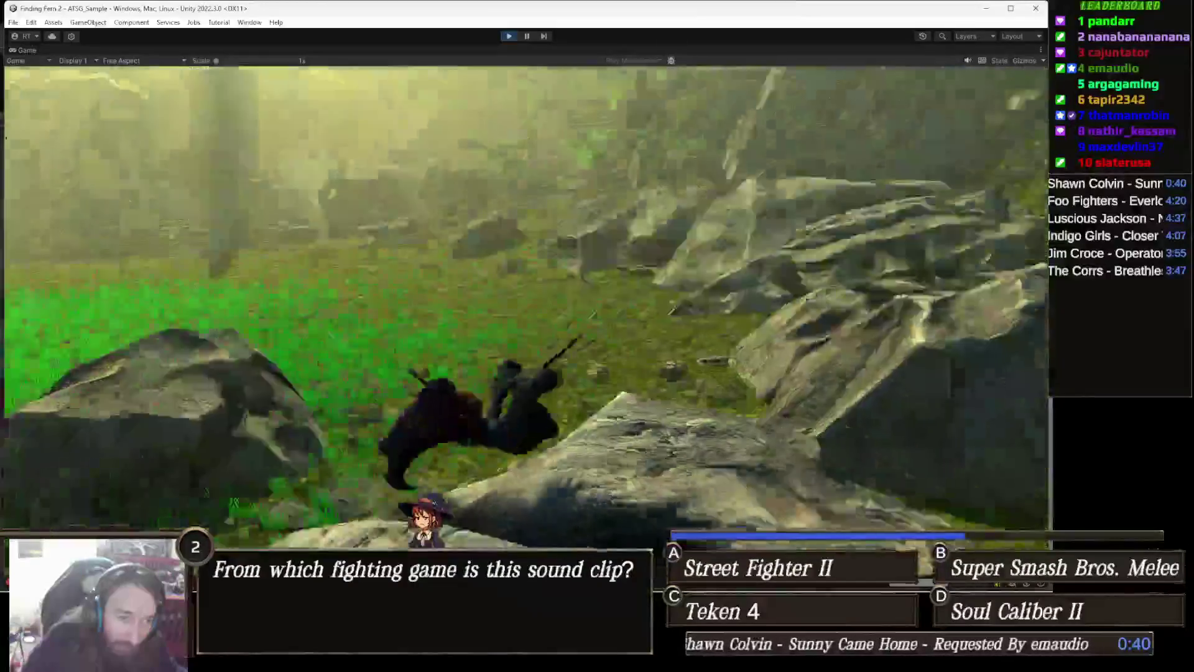
pyautogui.press('w')
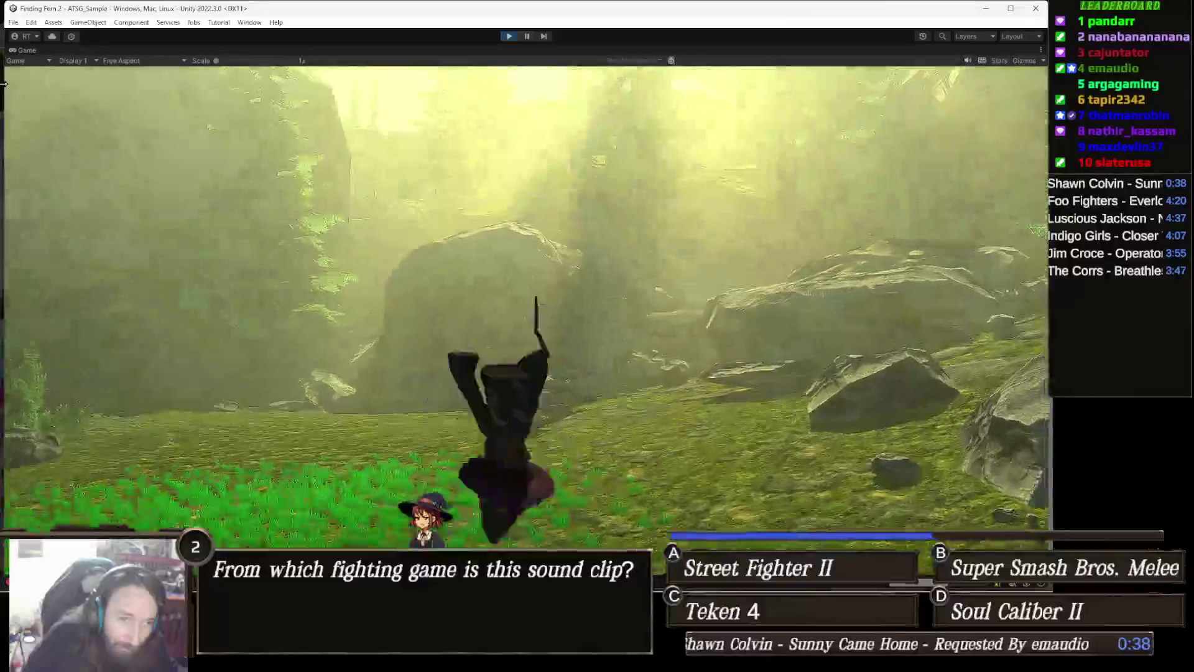
pyautogui.press('w')
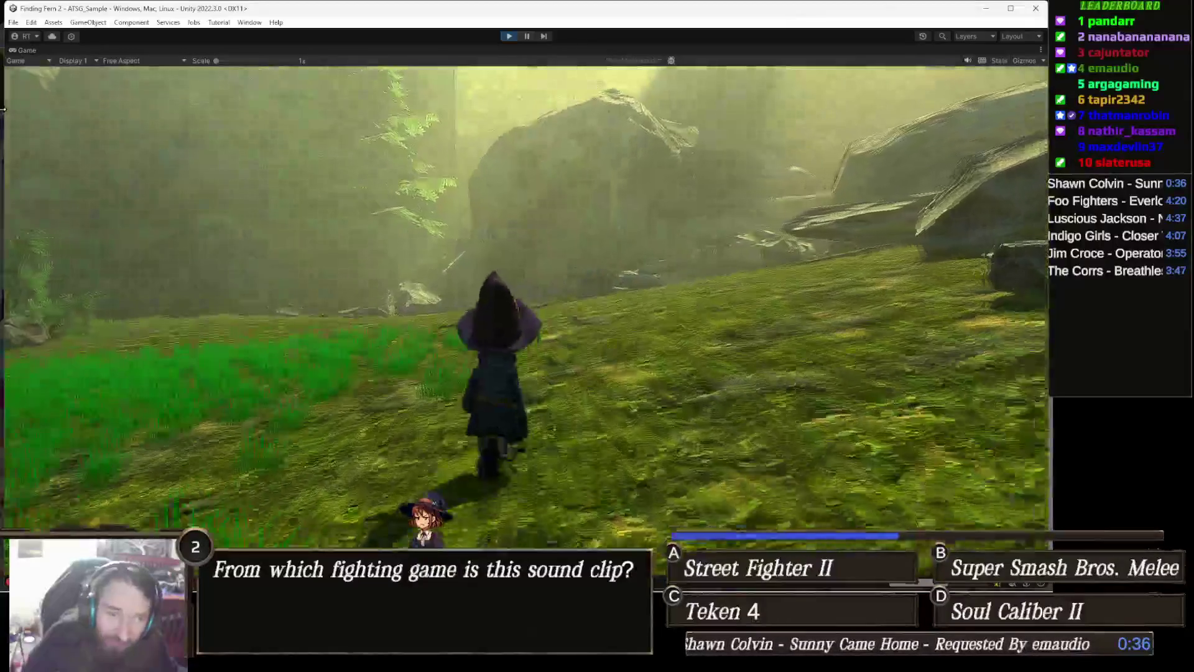
pyautogui.press('w')
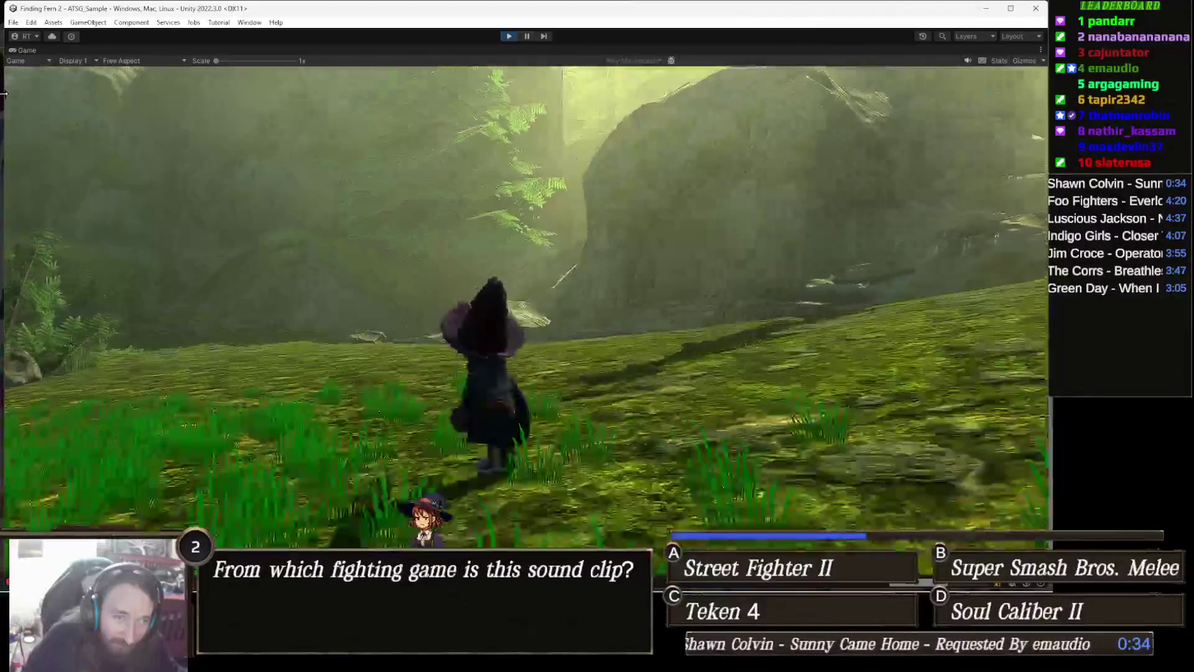
pyautogui.press('w')
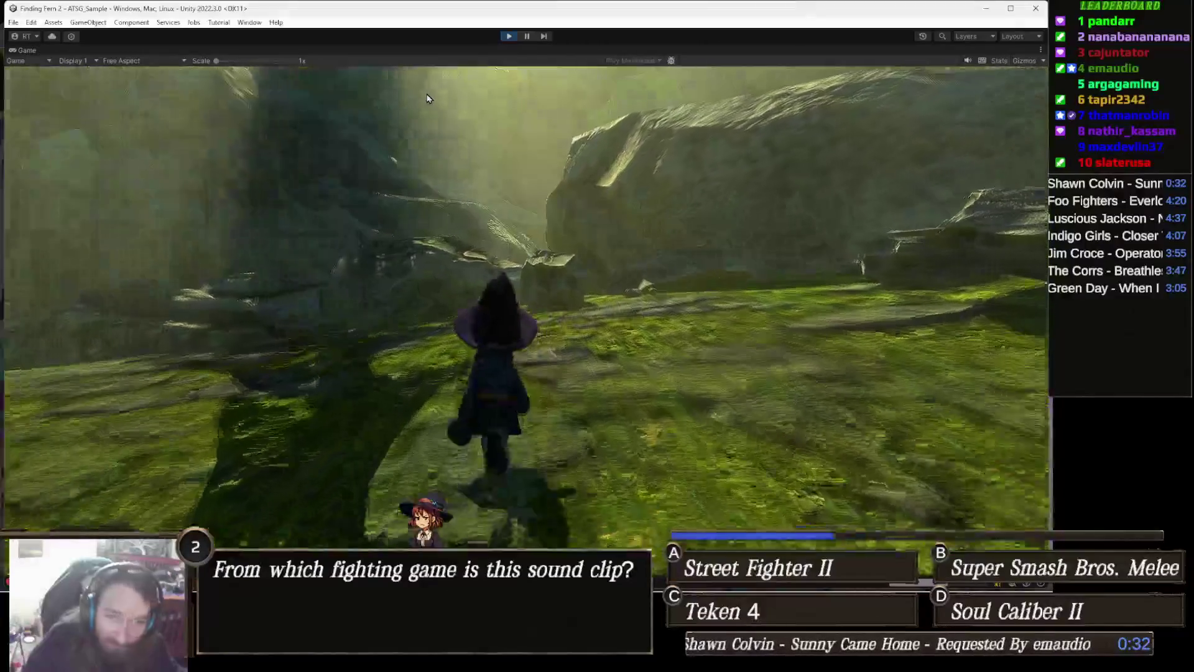
pyautogui.press('w')
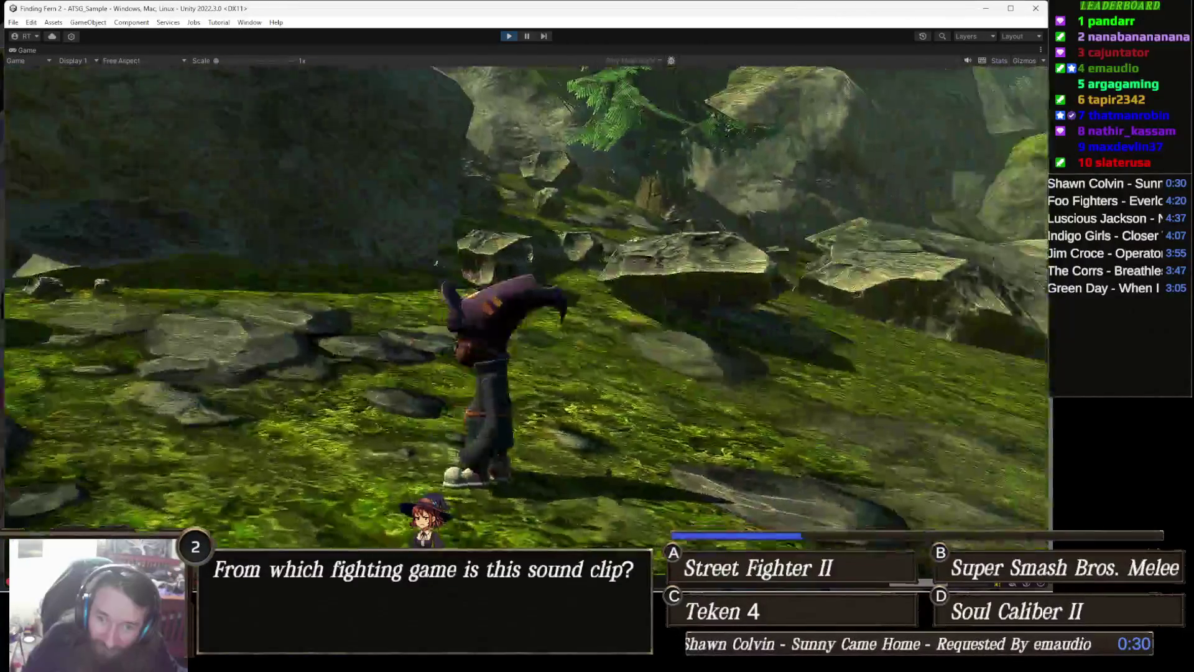
pyautogui.press('w')
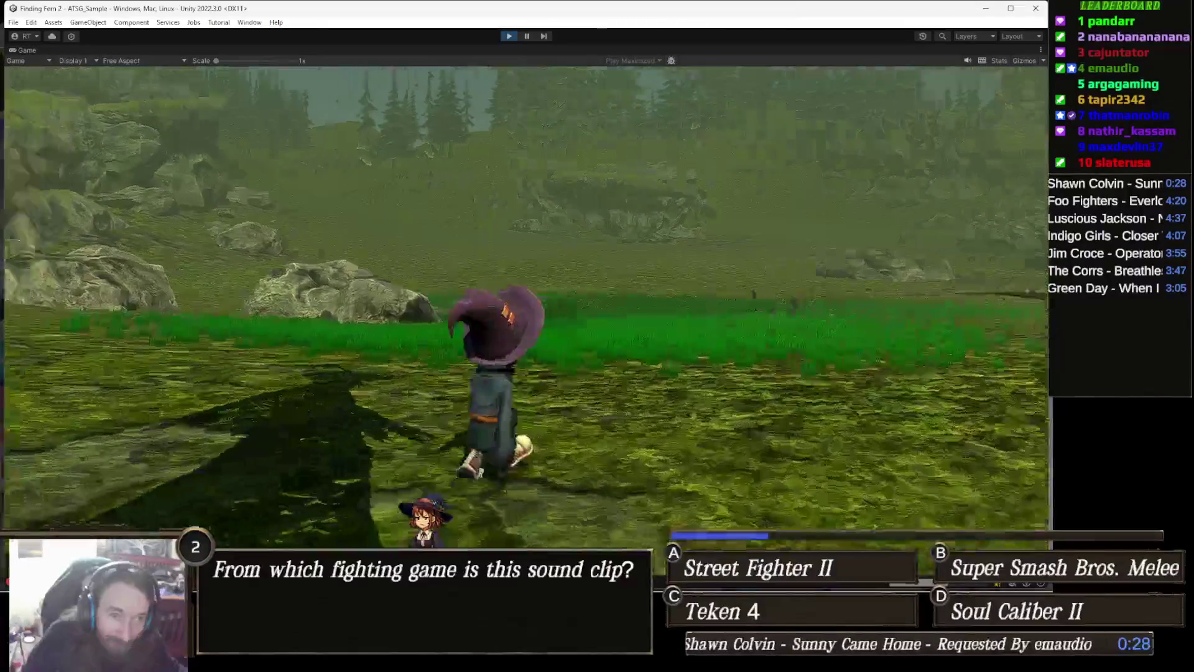
pyautogui.press('w')
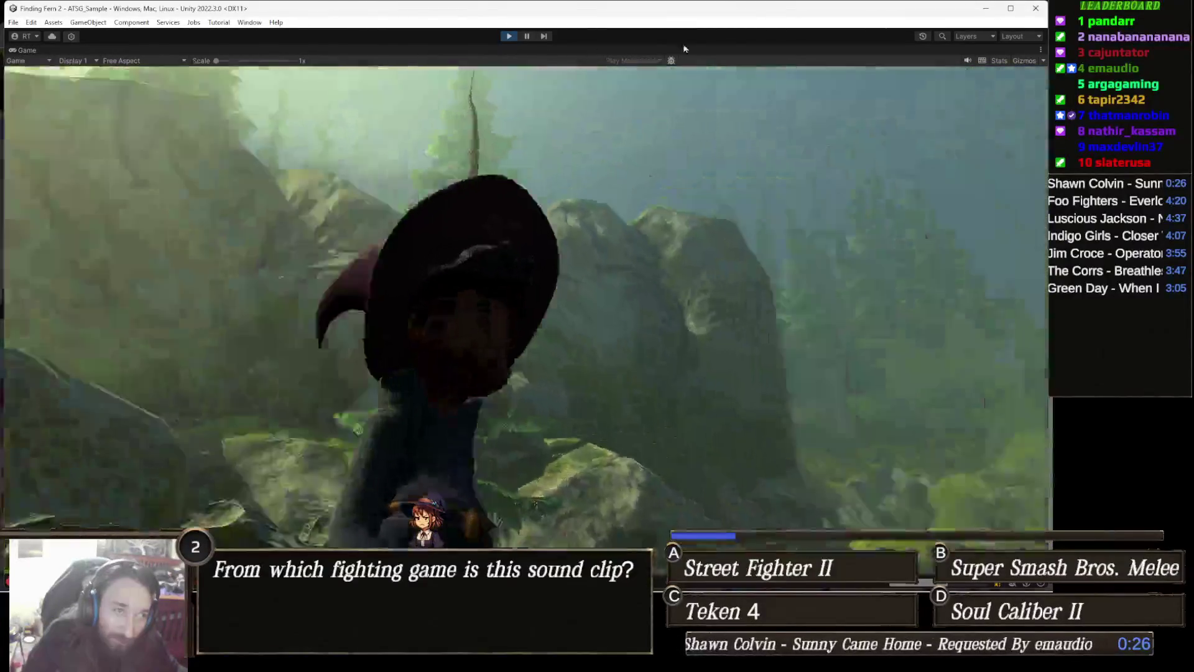
pyautogui.hotkey('ctrl', 'p')
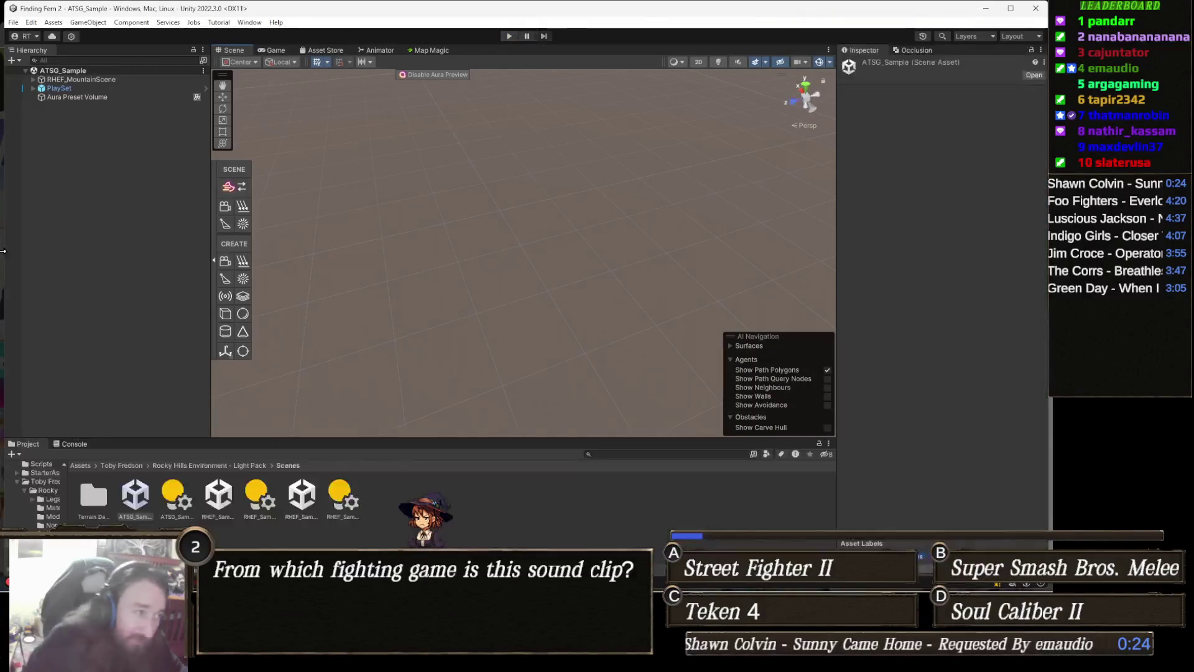
# - Create an empty GameObject in the Hierarchy and name it NavMesh
pyautogui.rightClick(114, 180)
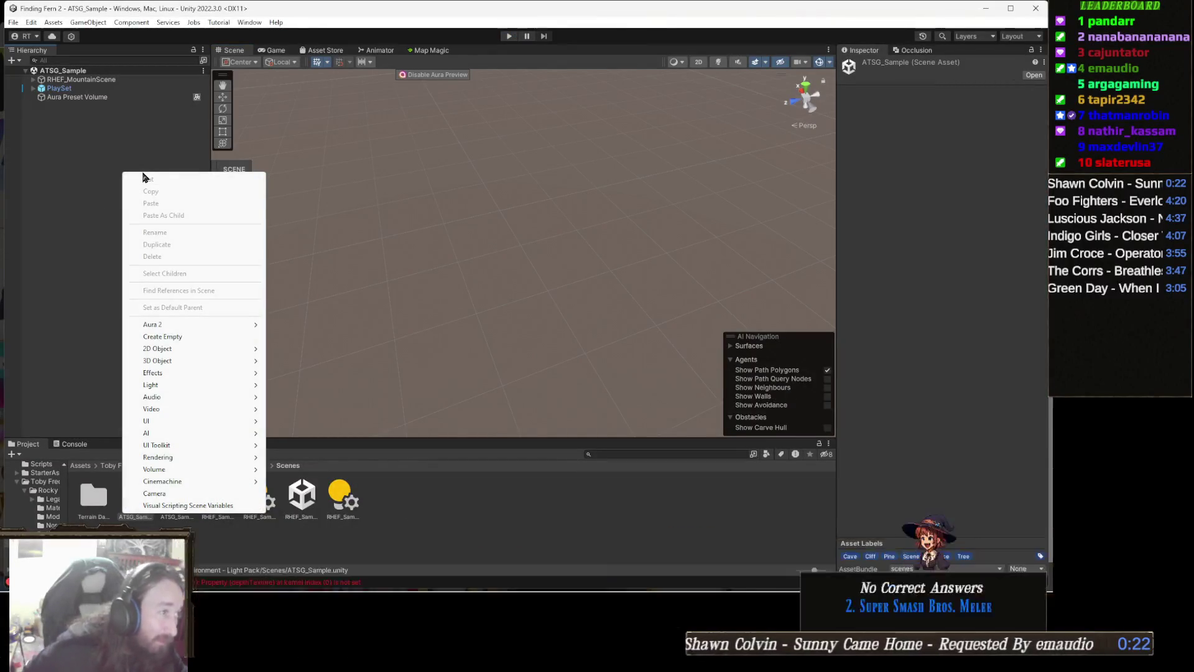
pyautogui.click(184, 336)
pyautogui.write('Nav')
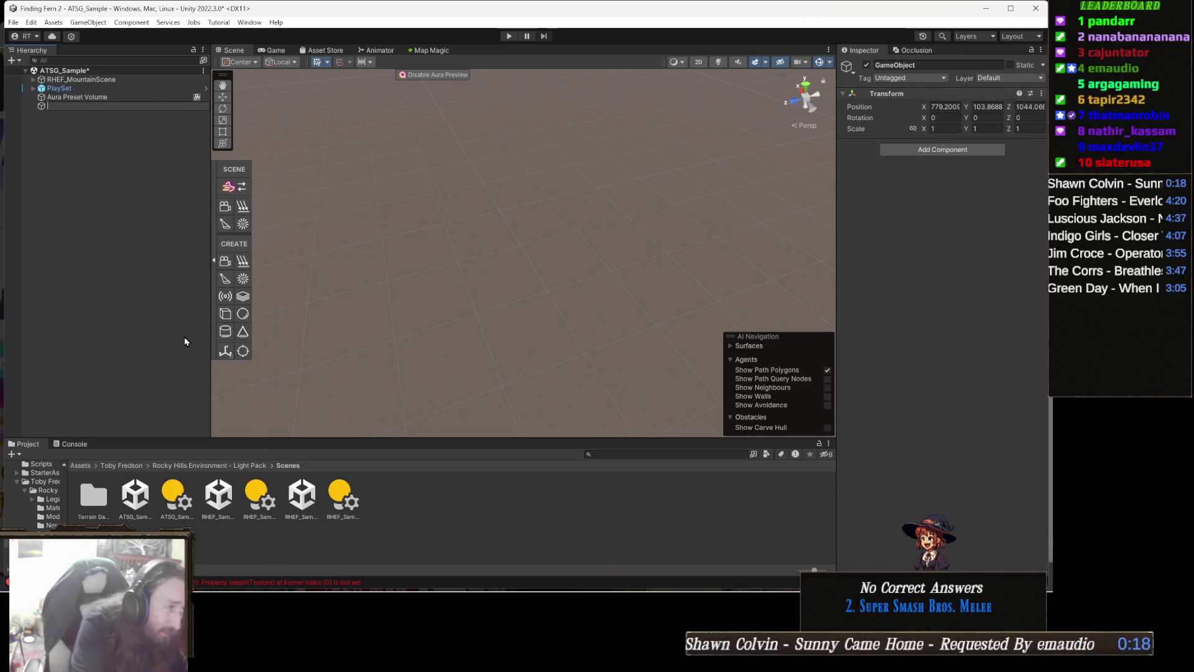
pyautogui.write('Mesh')
pyautogui.press('Return')
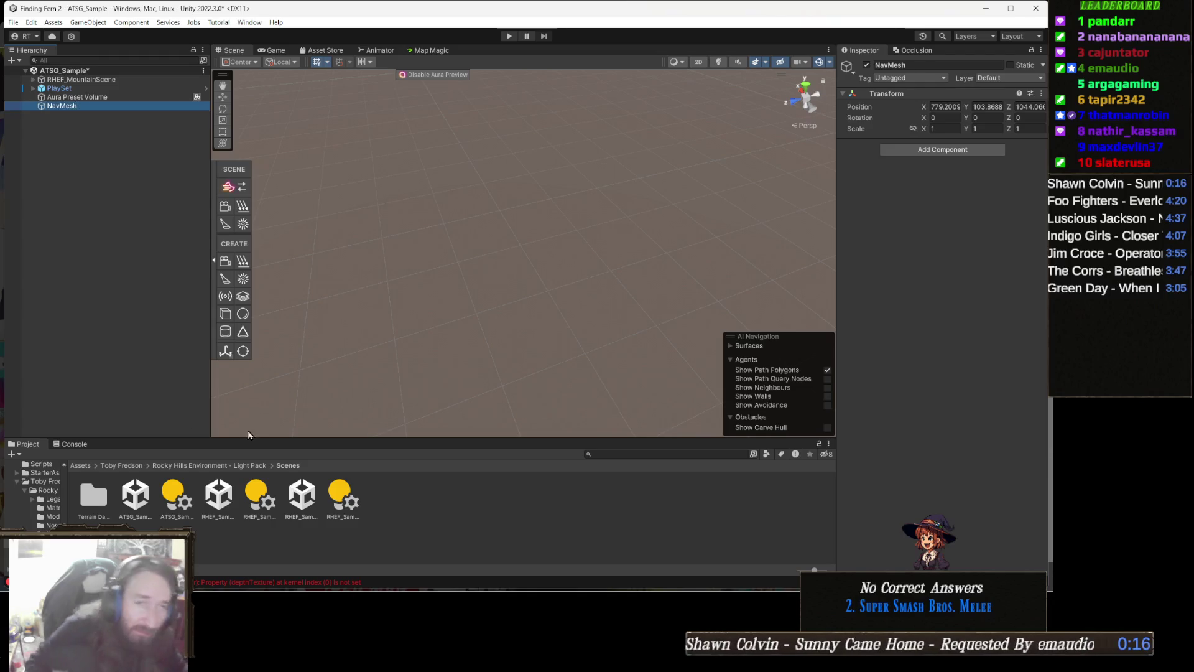
# - Add a NavMeshSurface component to NavMesh via an Add Component search for 'nav'
pyautogui.click(961, 151)
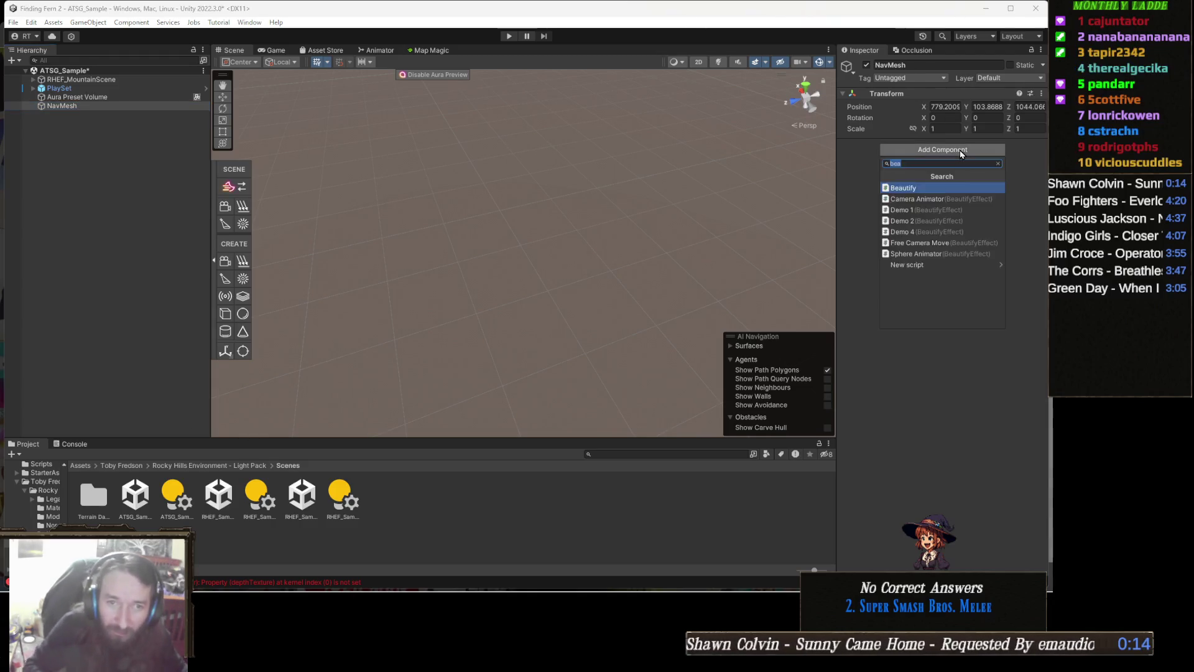
pyautogui.write('nav')
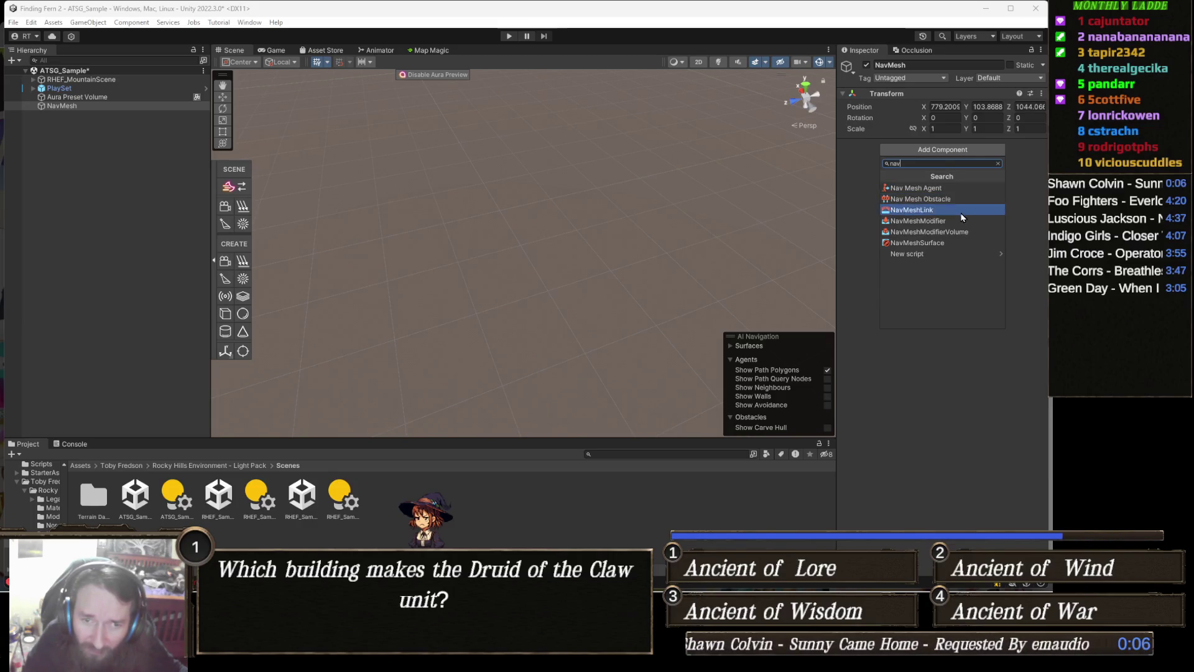
pyautogui.click(939, 242)
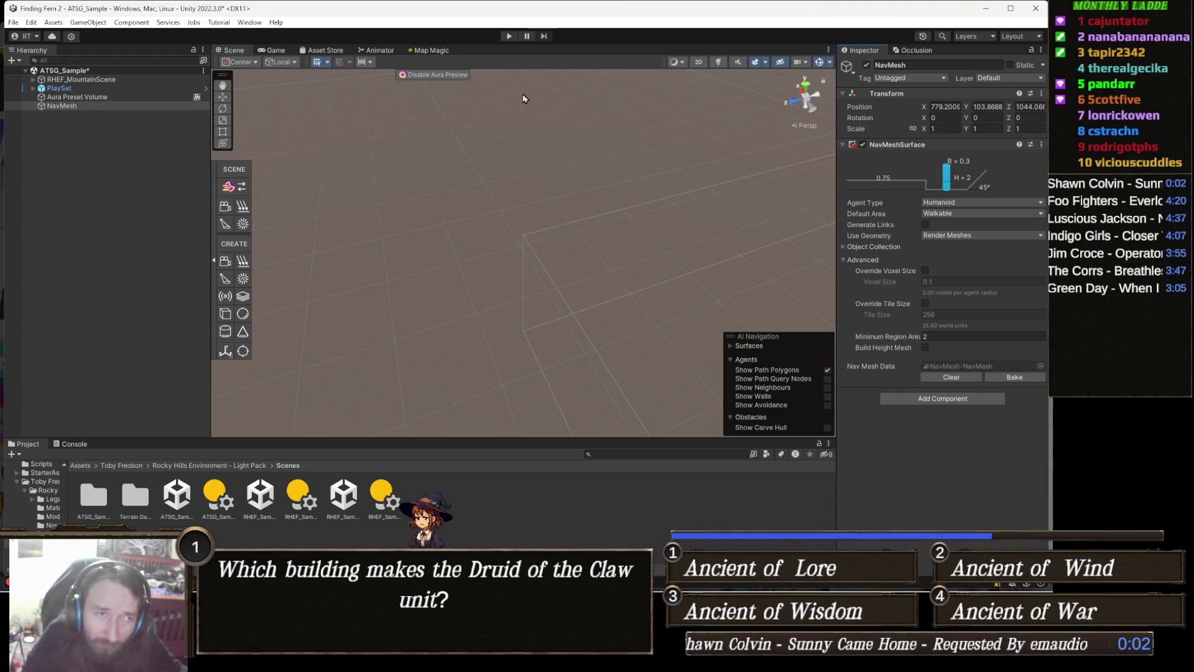
# - Enter Play mode and run the witch over the big rock, across boulders and grass
pyautogui.click(509, 38)
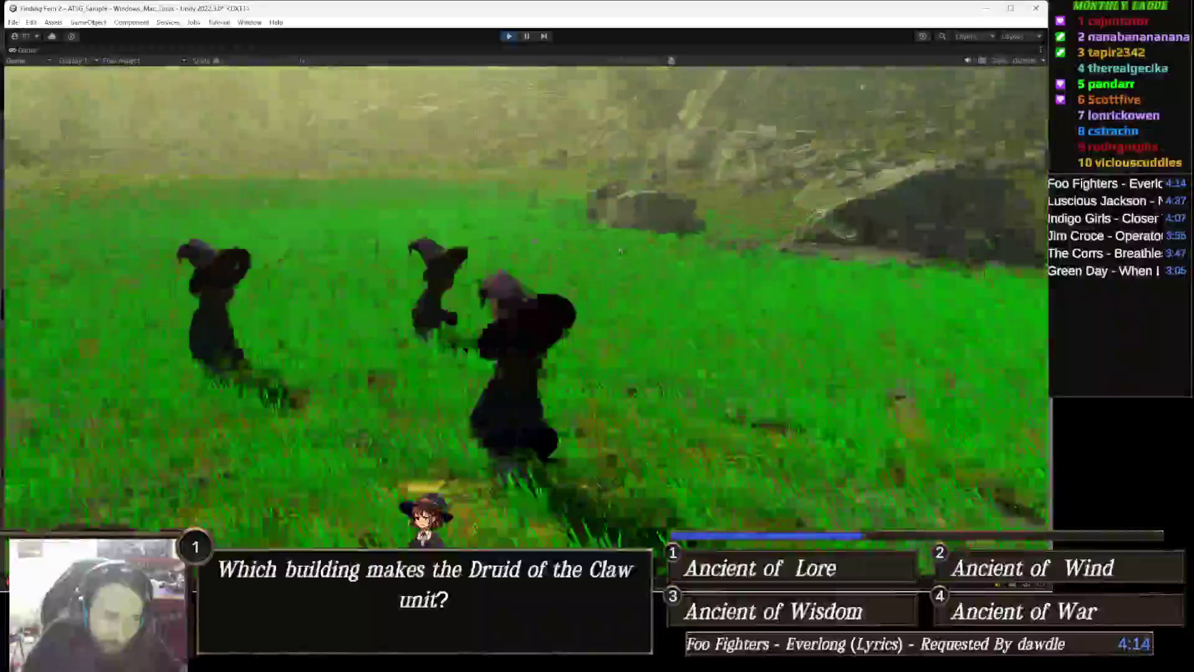
pyautogui.press('w')
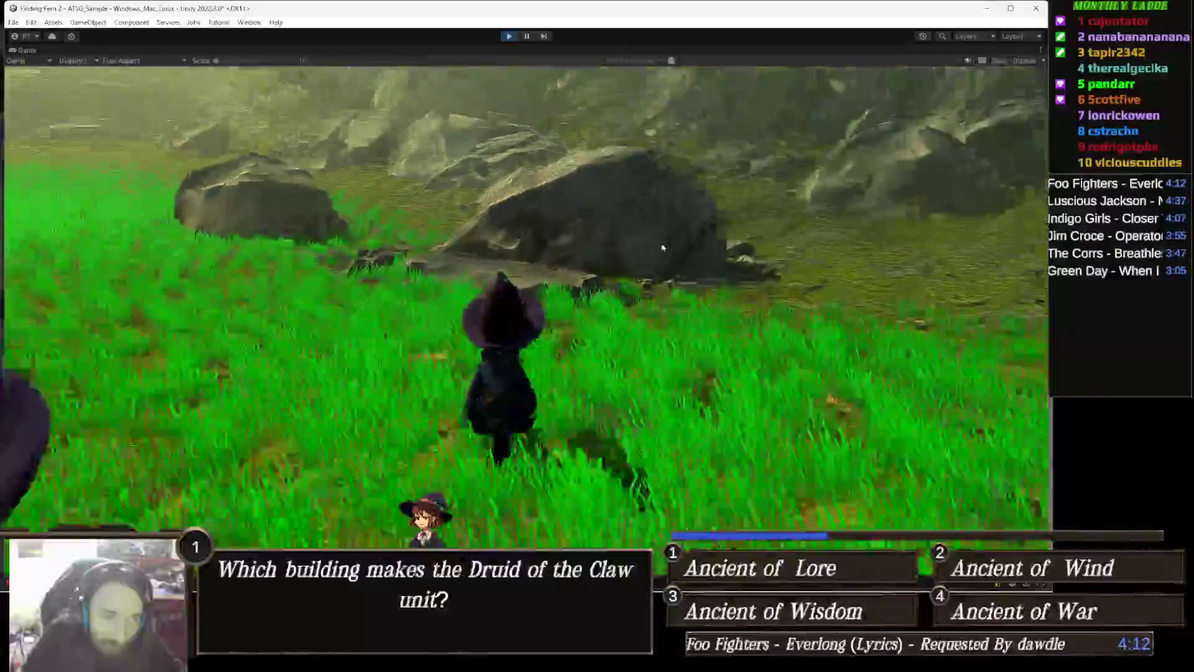
pyautogui.press('a')
pyautogui.press('w')
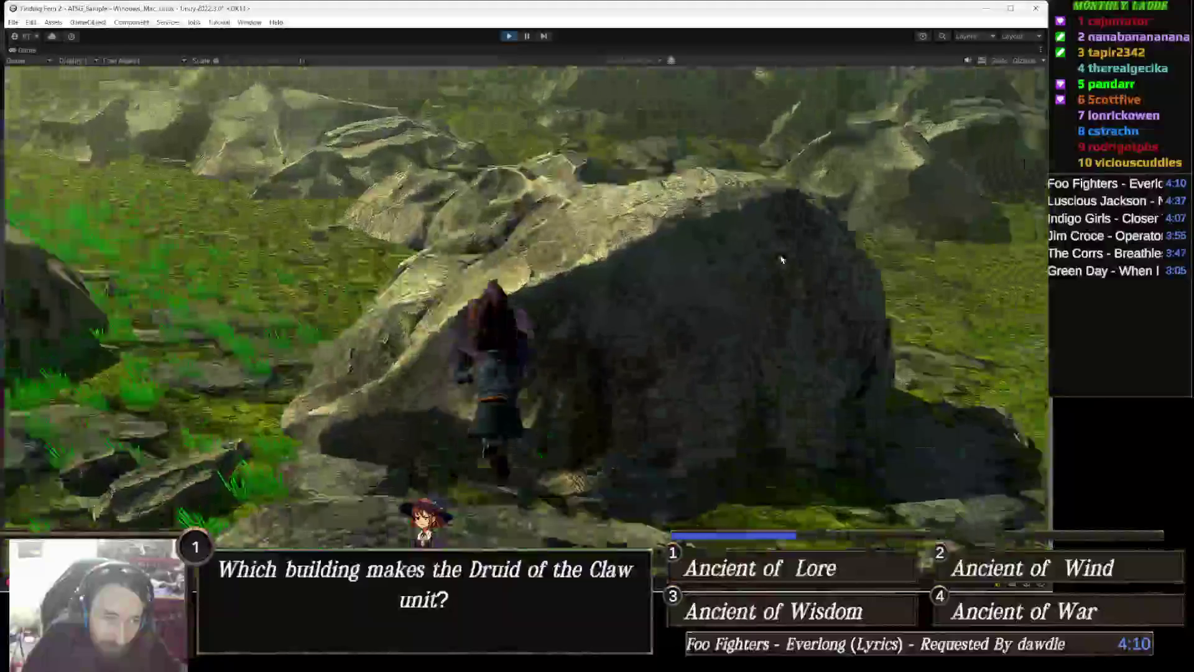
pyautogui.press('w')
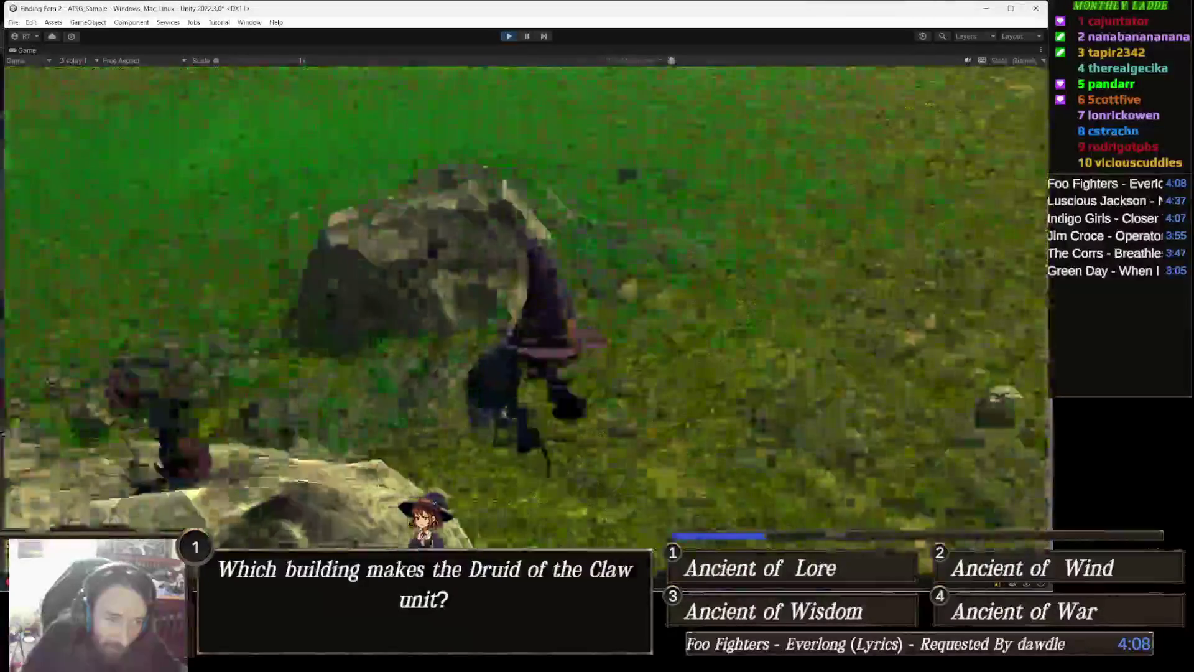
pyautogui.press('w')
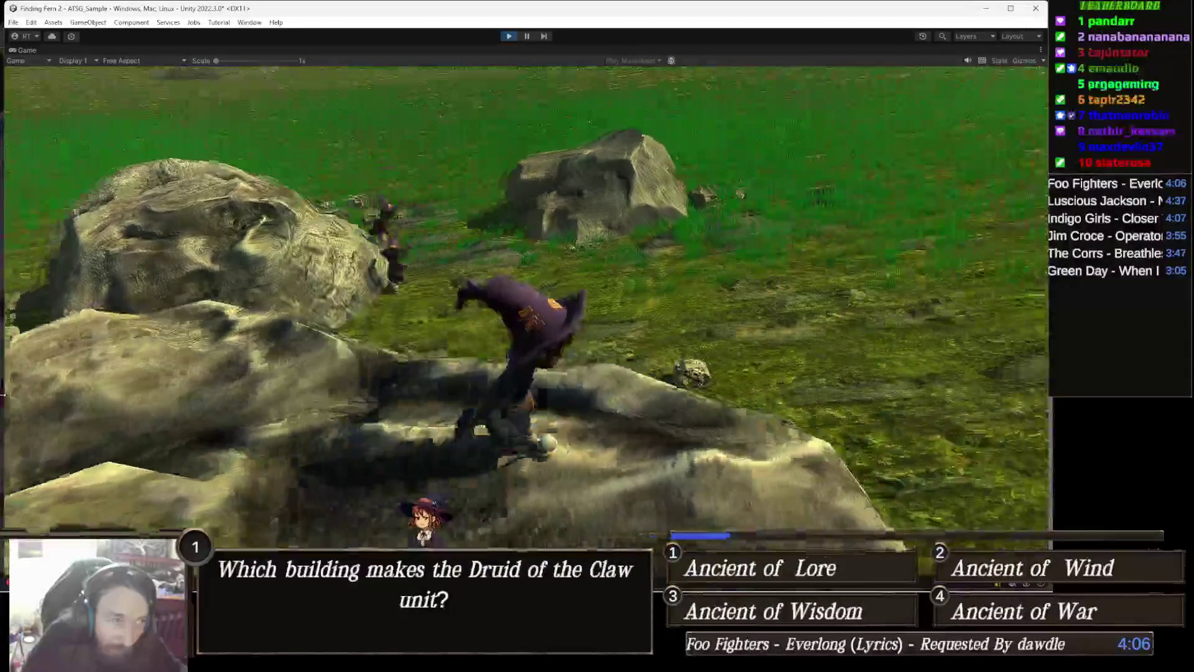
pyautogui.press('w')
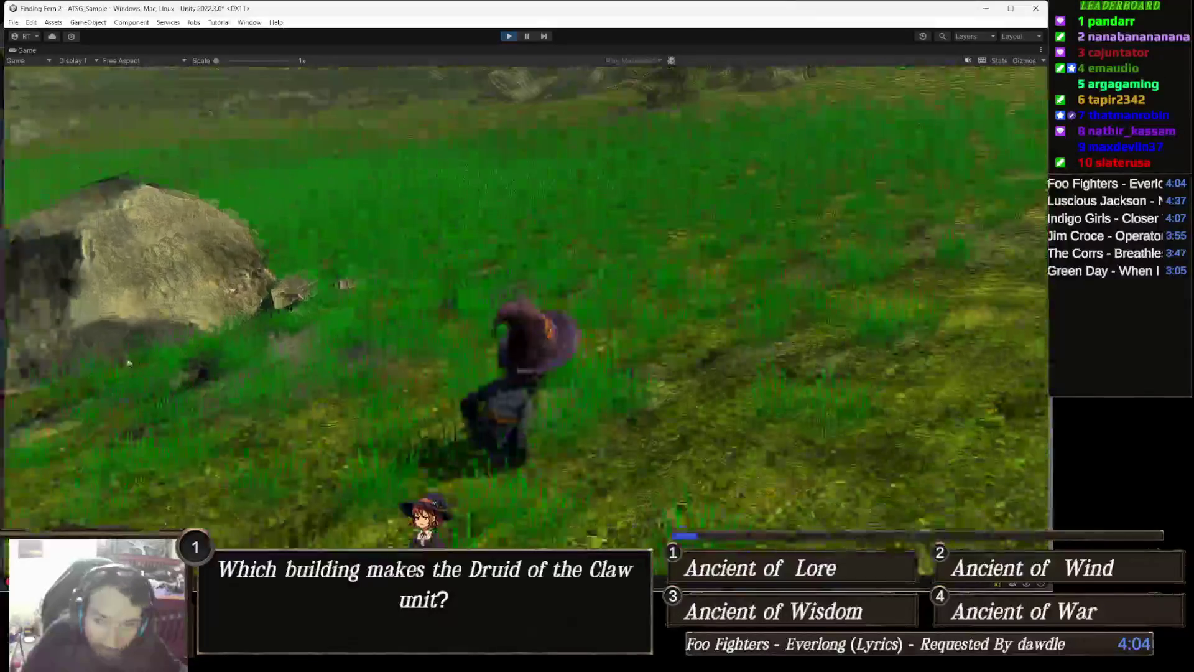
pyautogui.press('w')
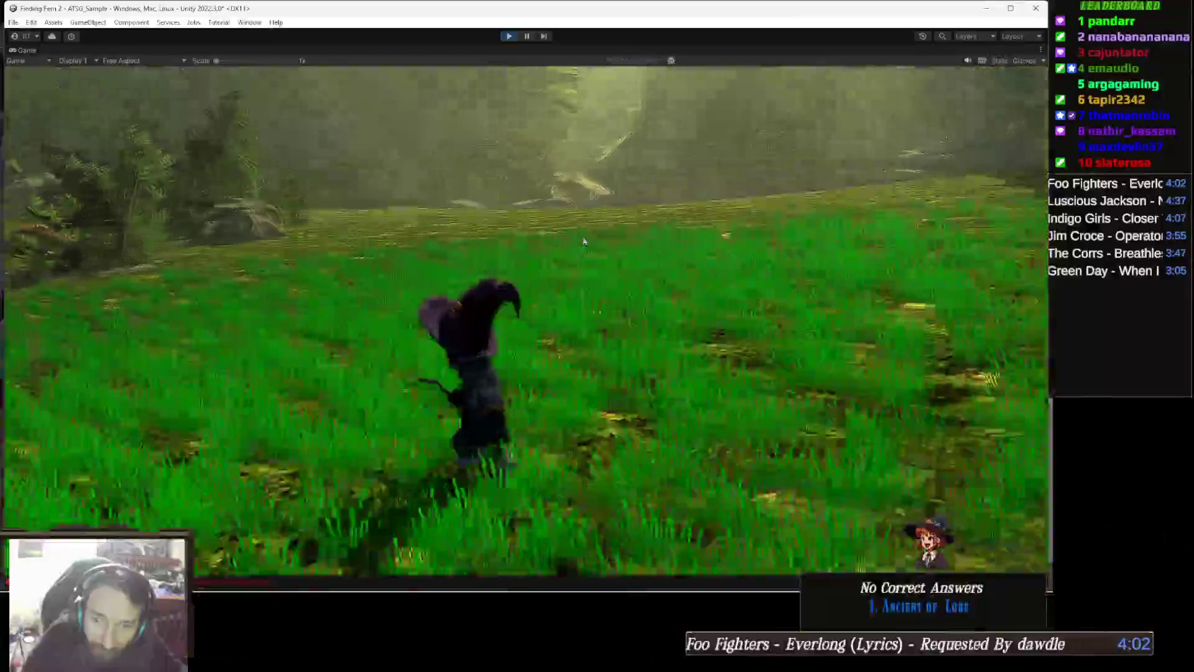
pyautogui.press('w')
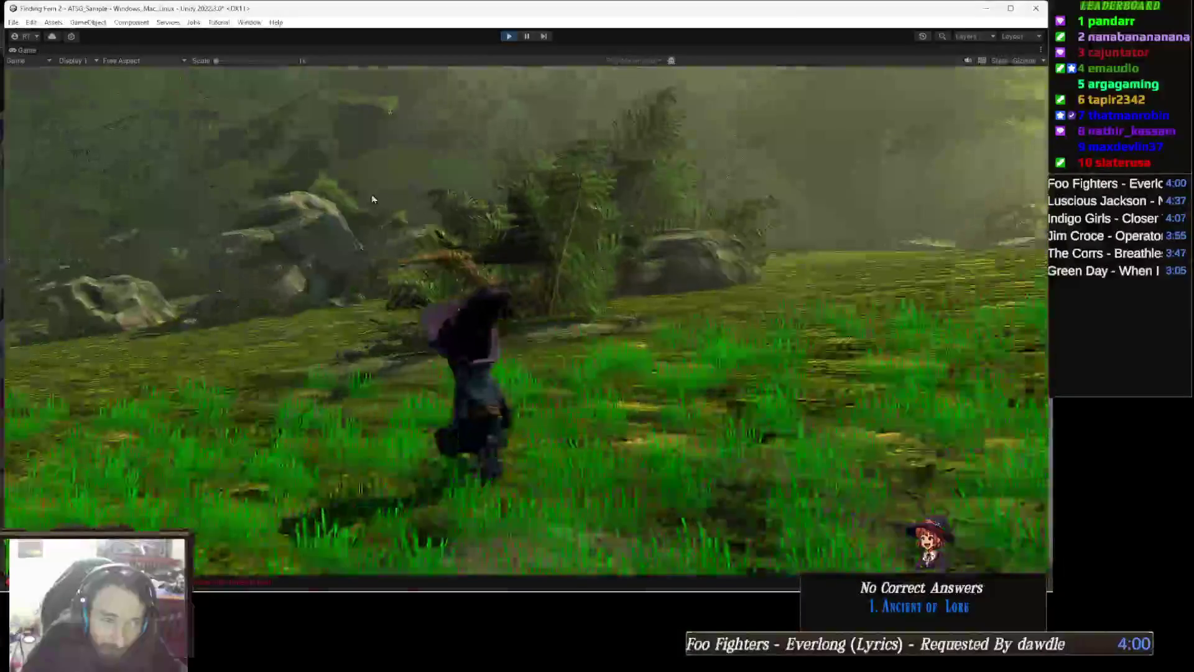
pyautogui.press('w')
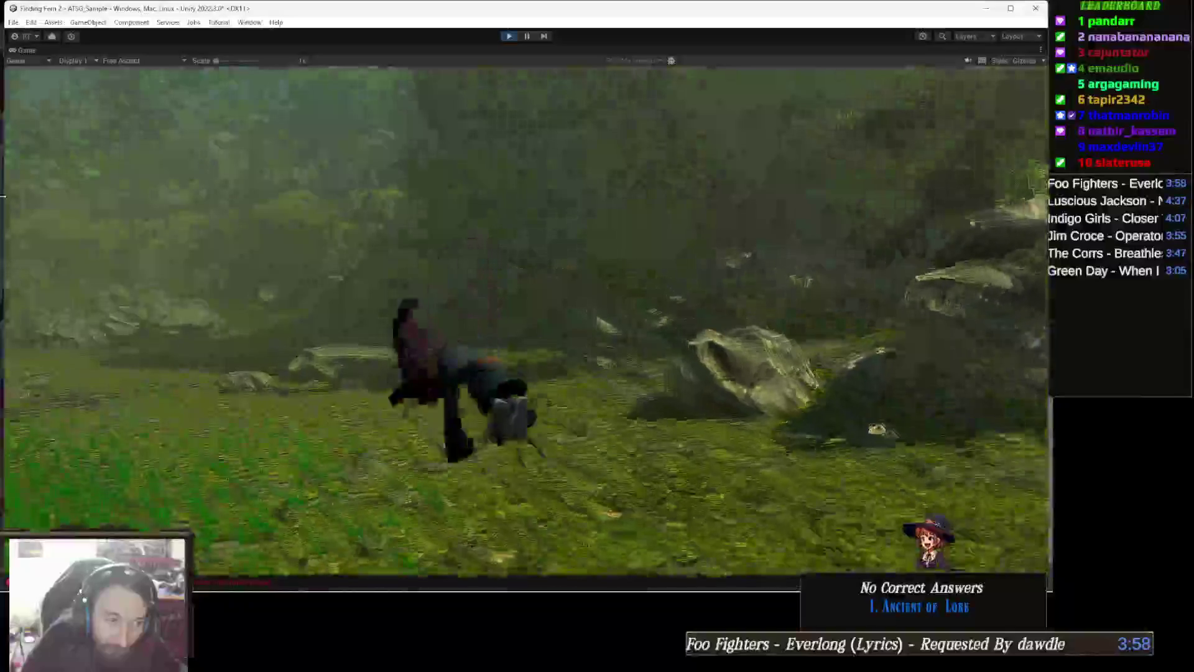
pyautogui.press('w')
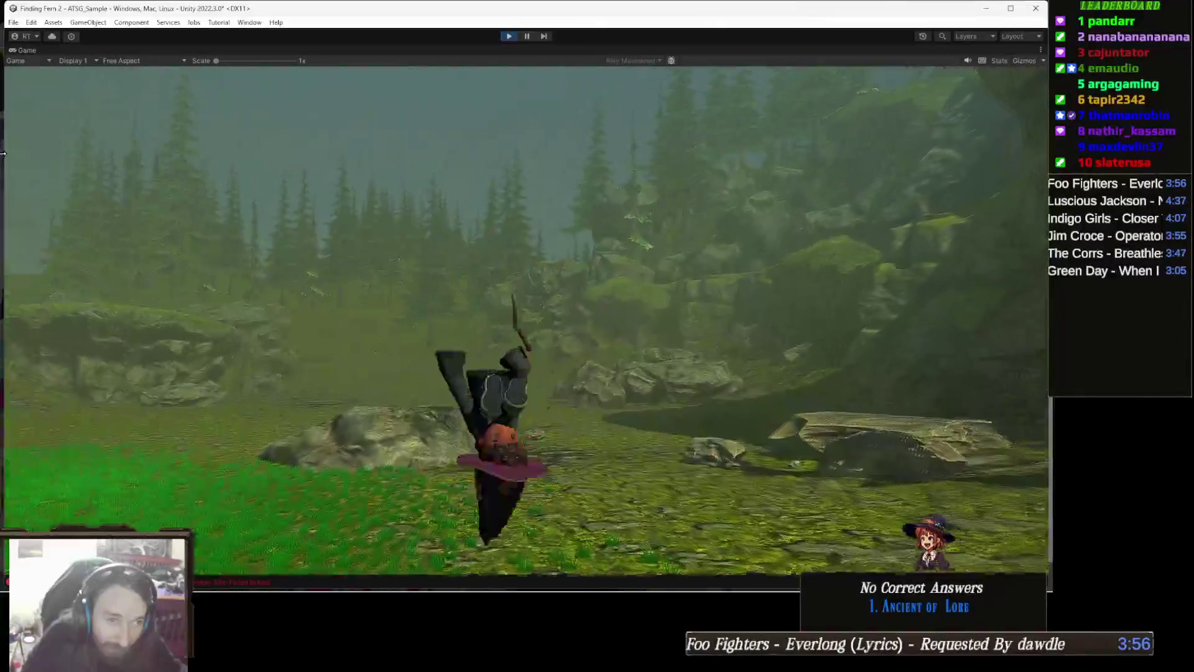
pyautogui.press('w')
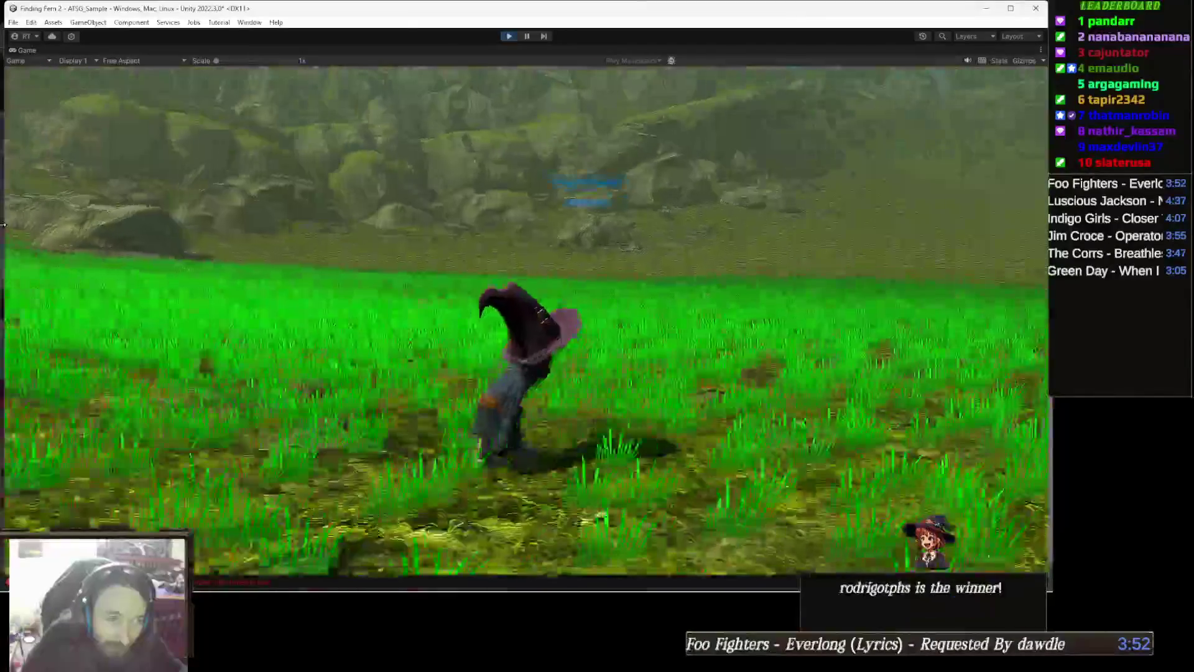
# - Roll and run the witch across the field to the large boulder, then exit Play mode with Ctrl+P
pyautogui.press('w')
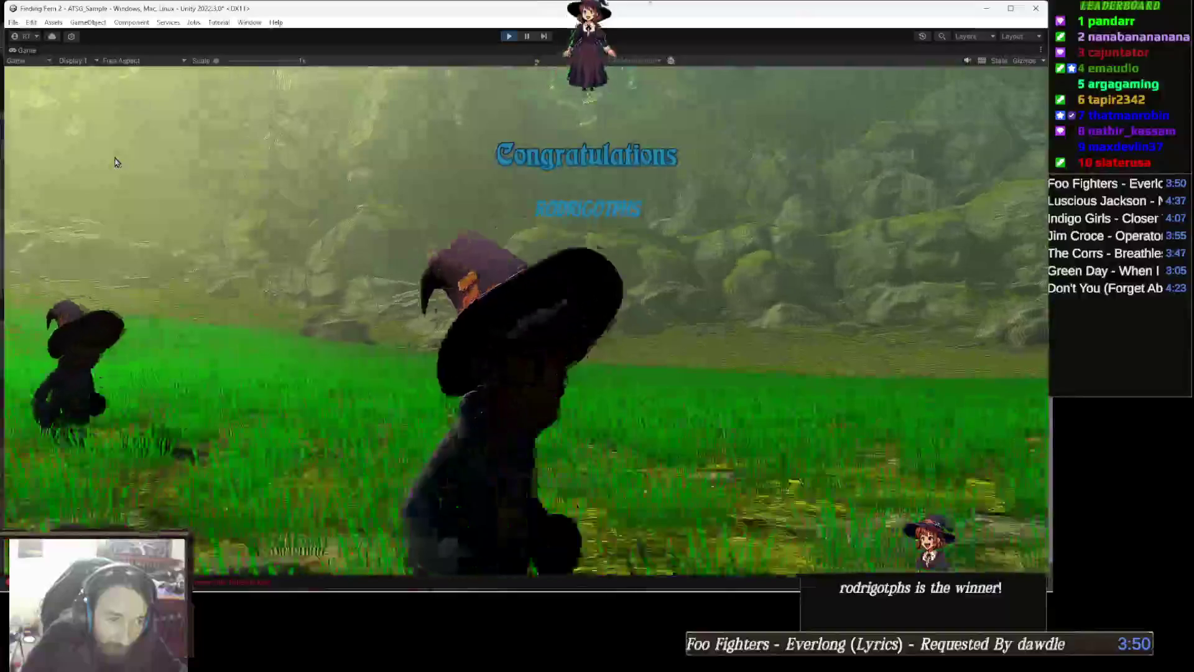
pyautogui.press('w')
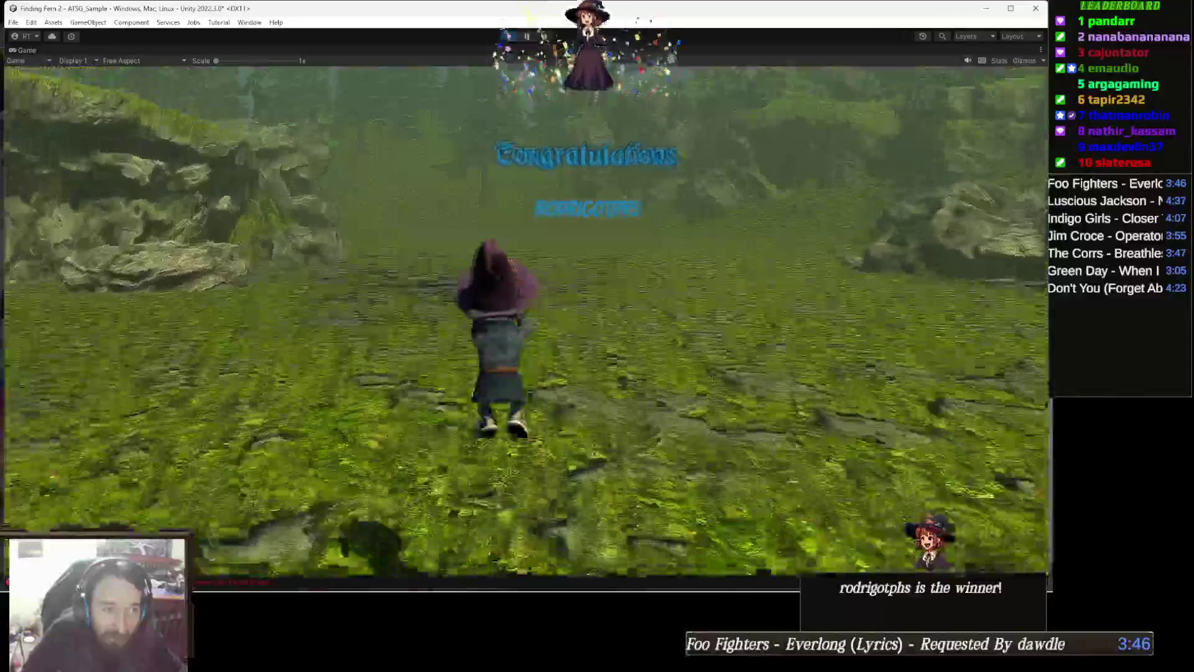
pyautogui.press('w')
pyautogui.press('w')
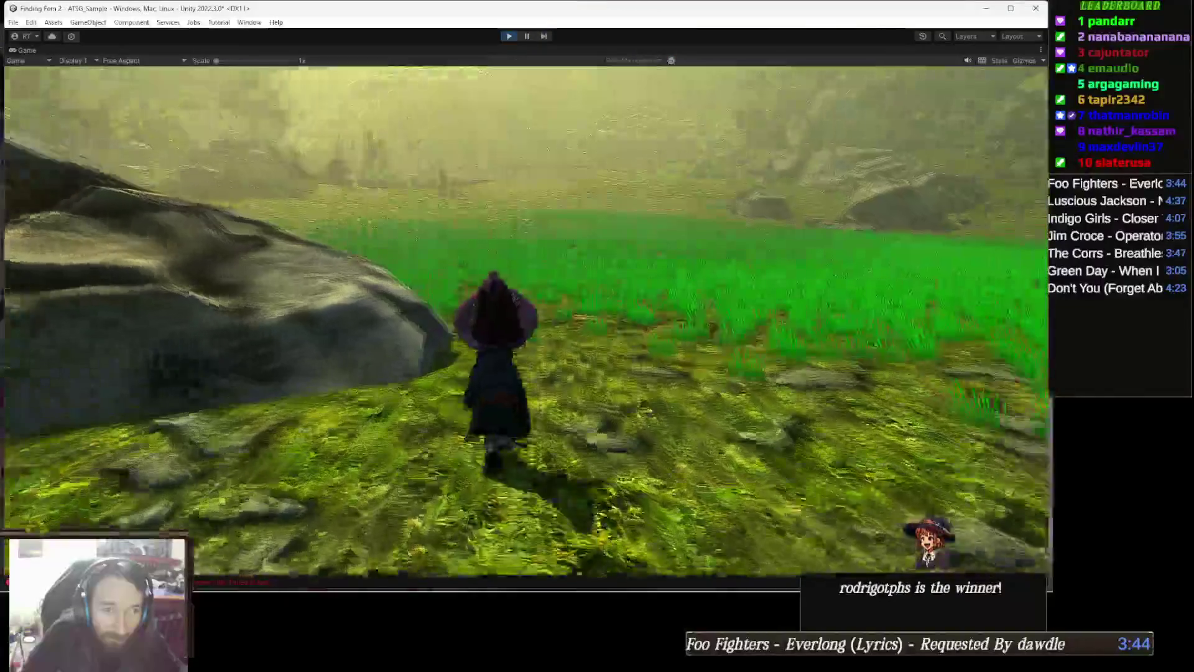
pyautogui.press('w')
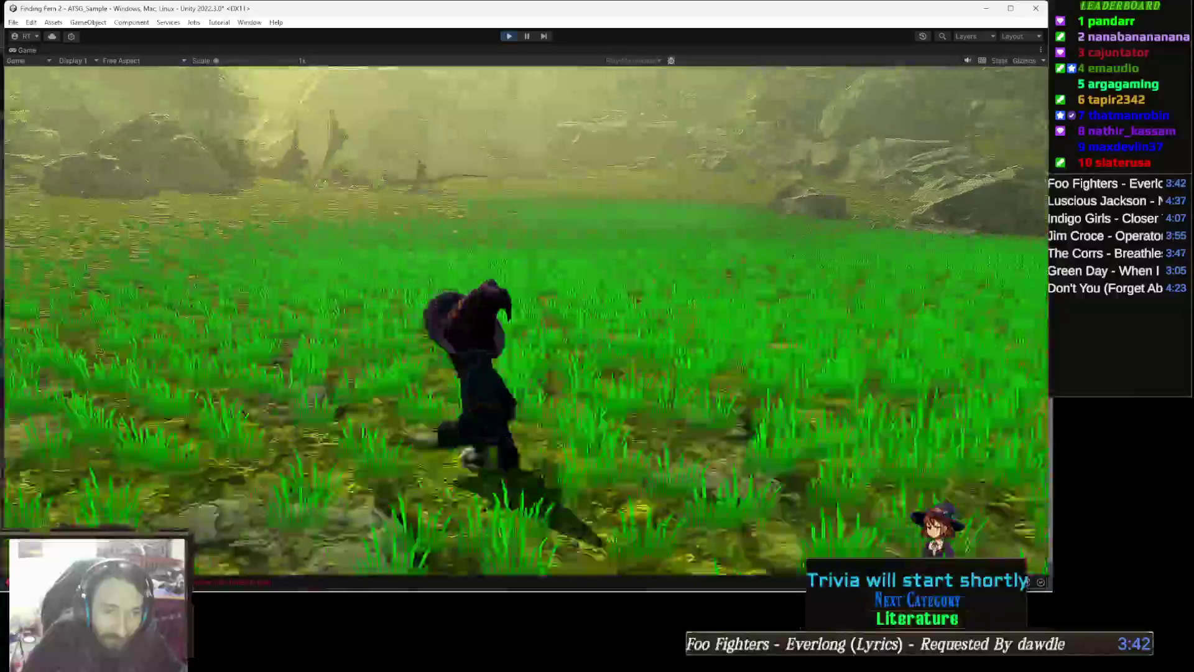
pyautogui.press('w')
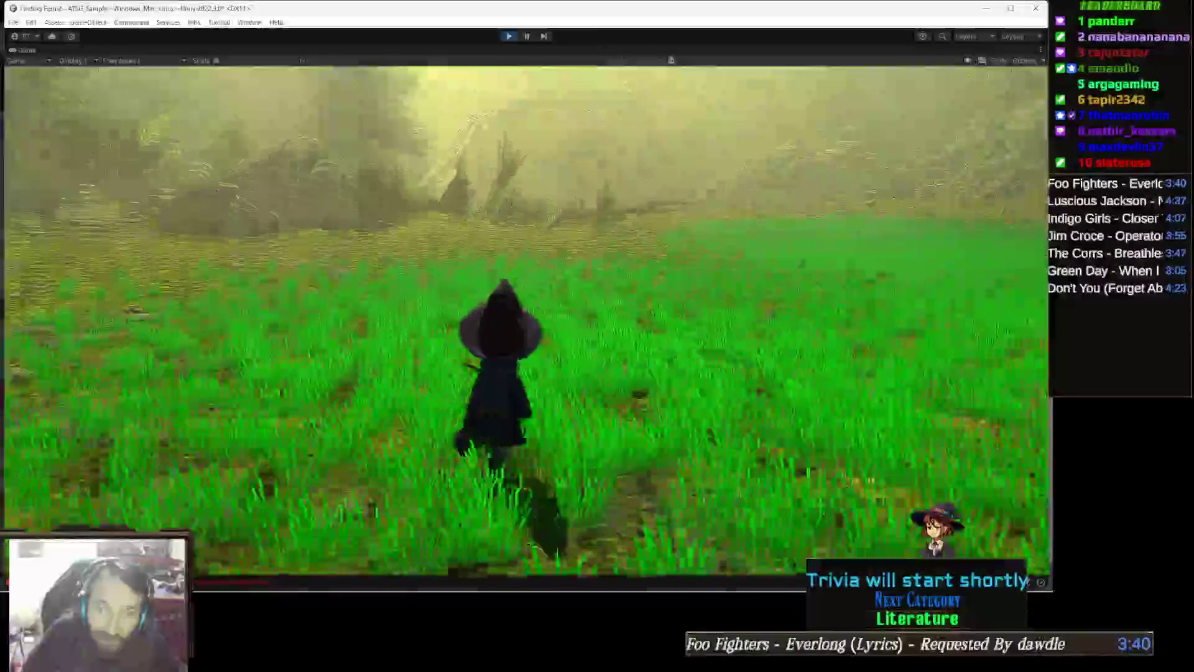
pyautogui.press('w')
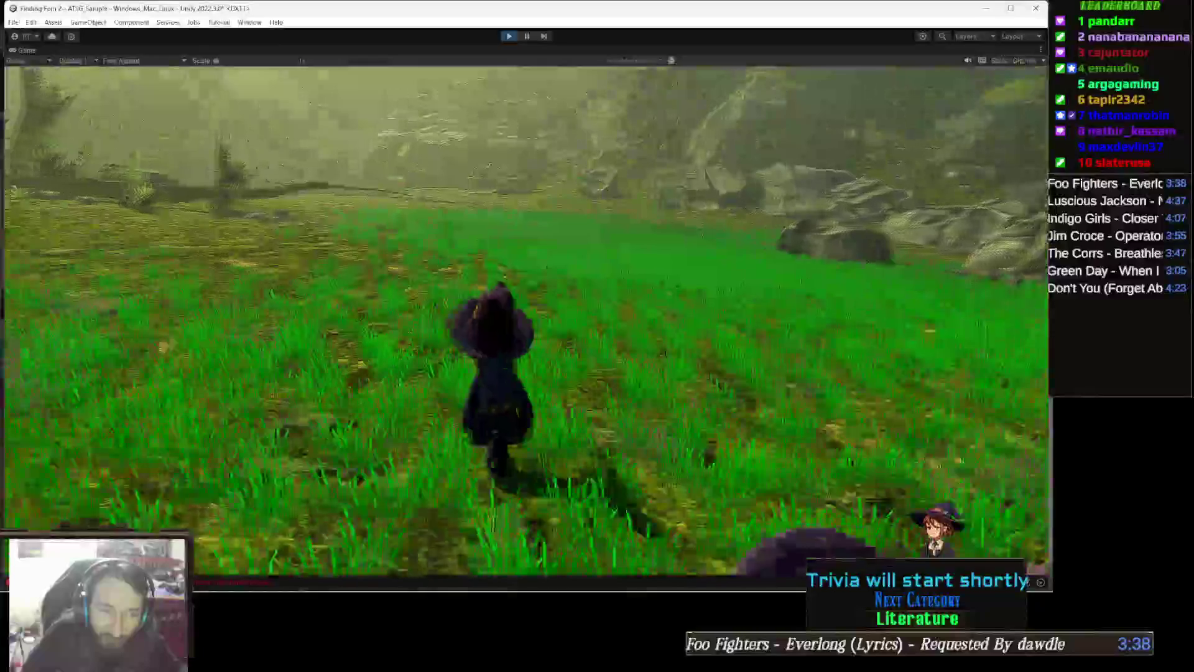
pyautogui.press('w')
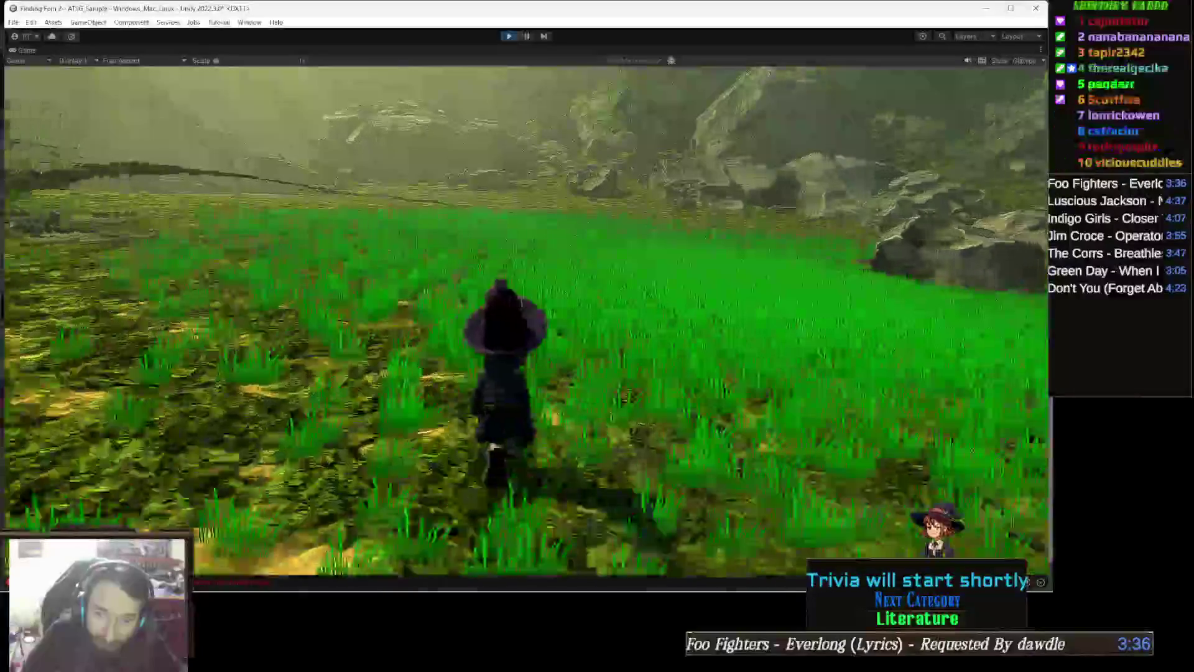
pyautogui.press('w')
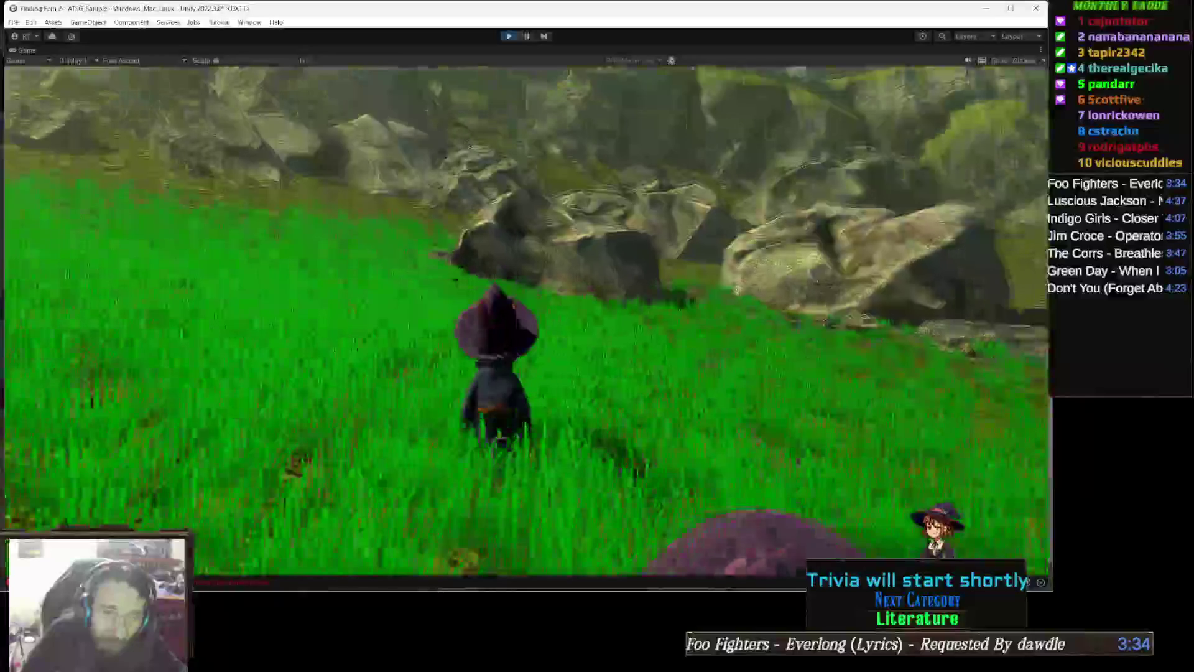
pyautogui.press('w')
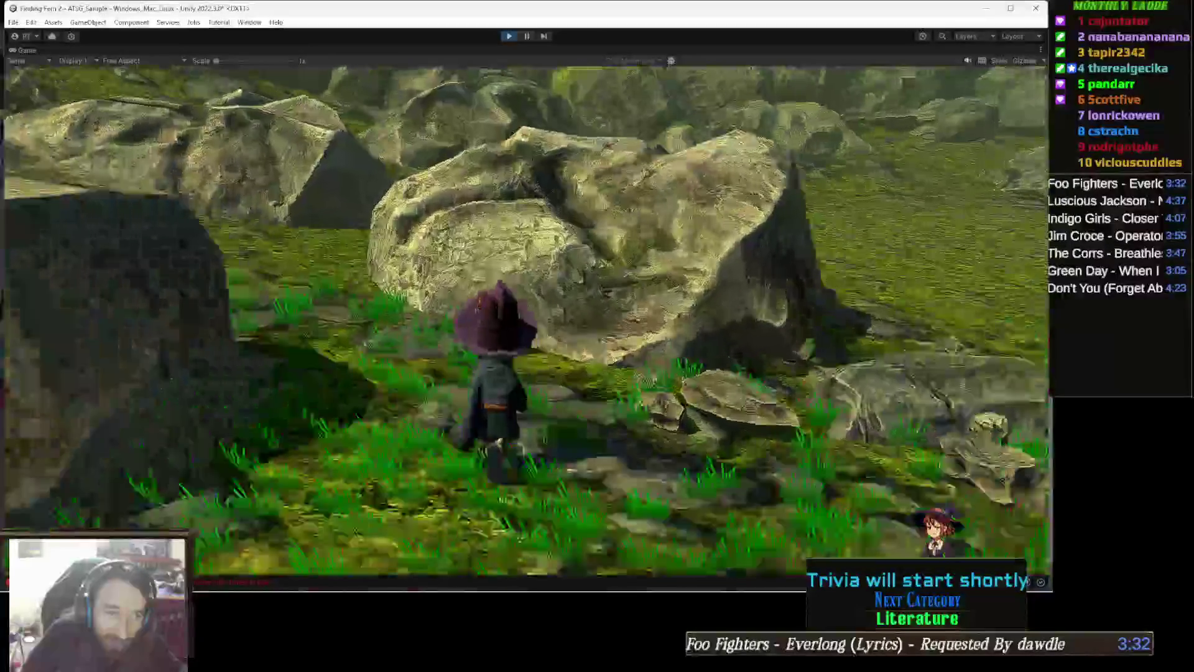
pyautogui.press('w')
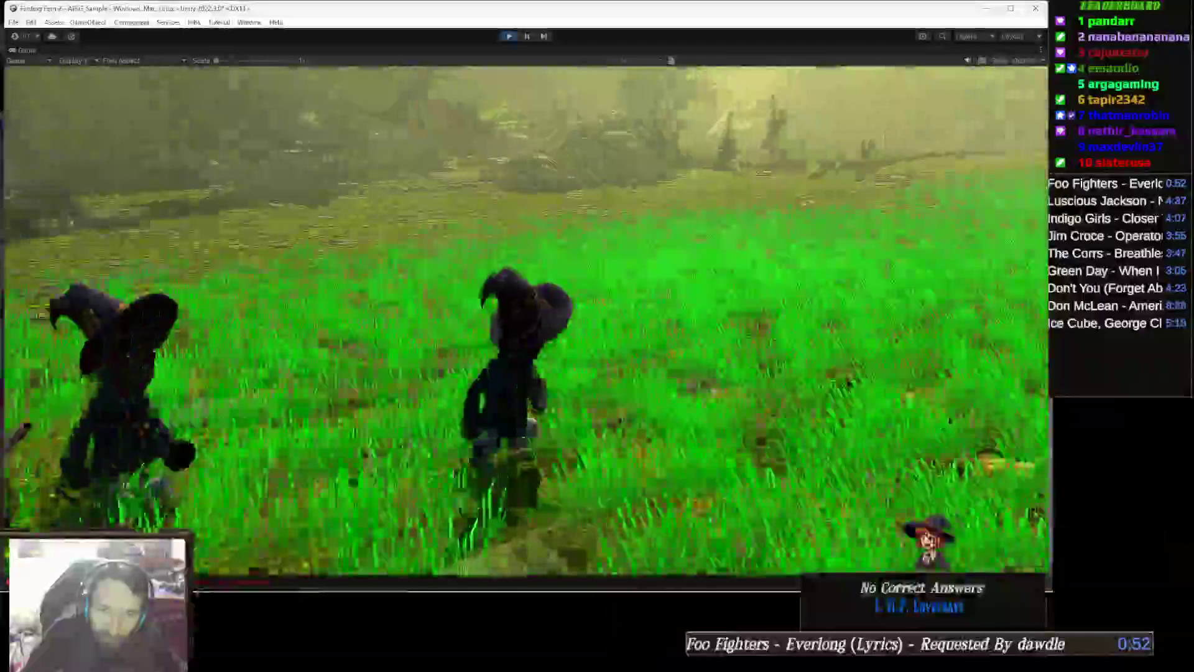
pyautogui.press('w')
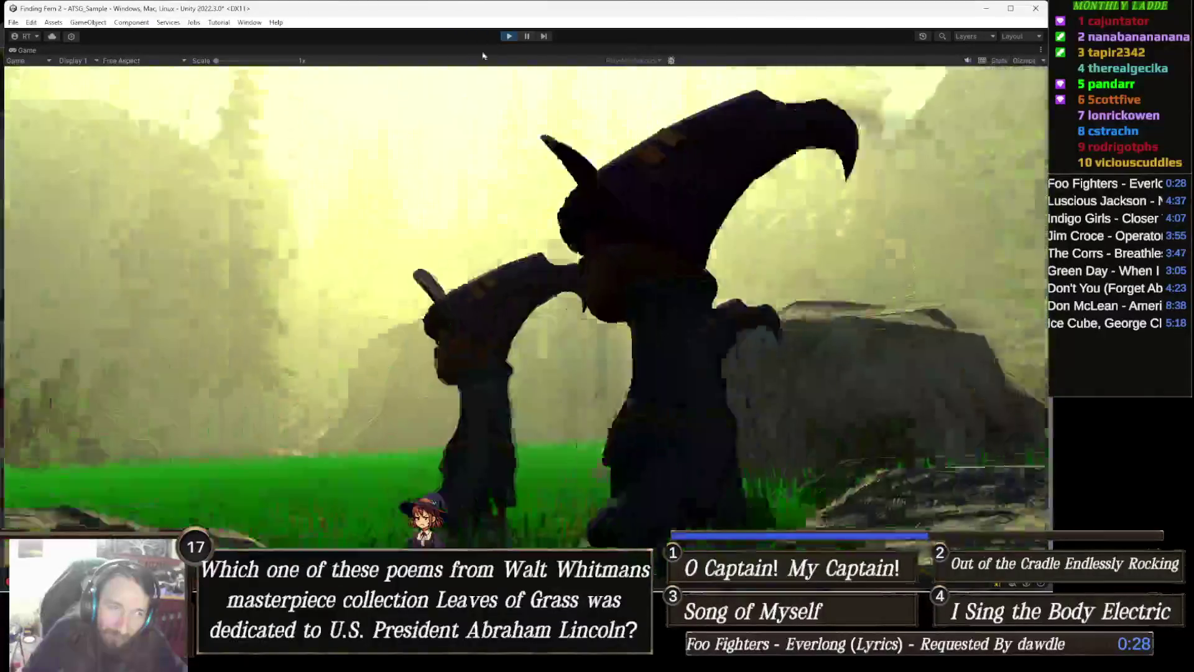
pyautogui.hotkey('ctrl', 'p')
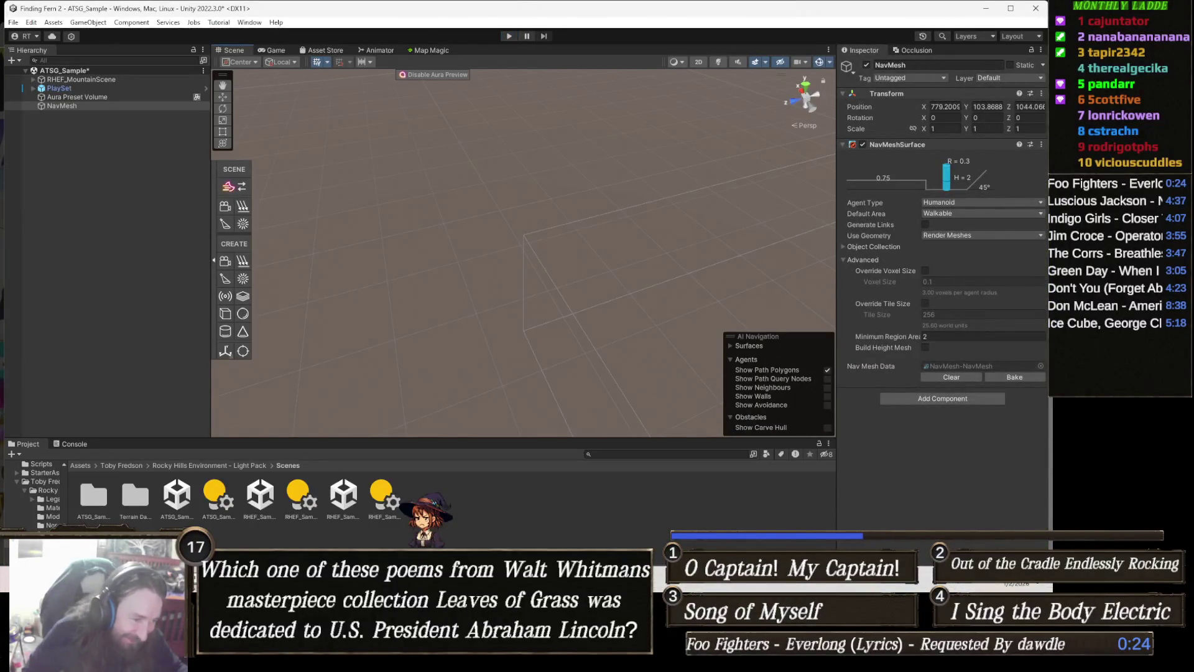
# - Glance at the Gamedle page in Chrome, then return to Unity and enter Play mode again
pyautogui.moveTo(317, 557)
pyautogui.click(258, 516)
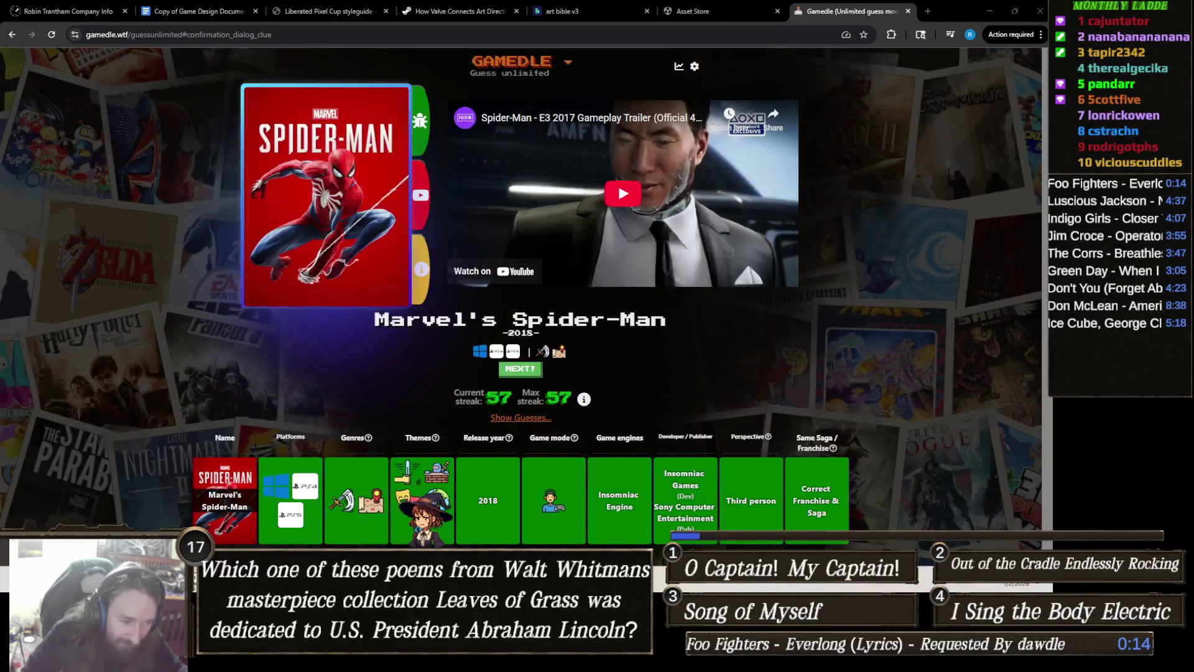
pyautogui.moveTo(395, 661)
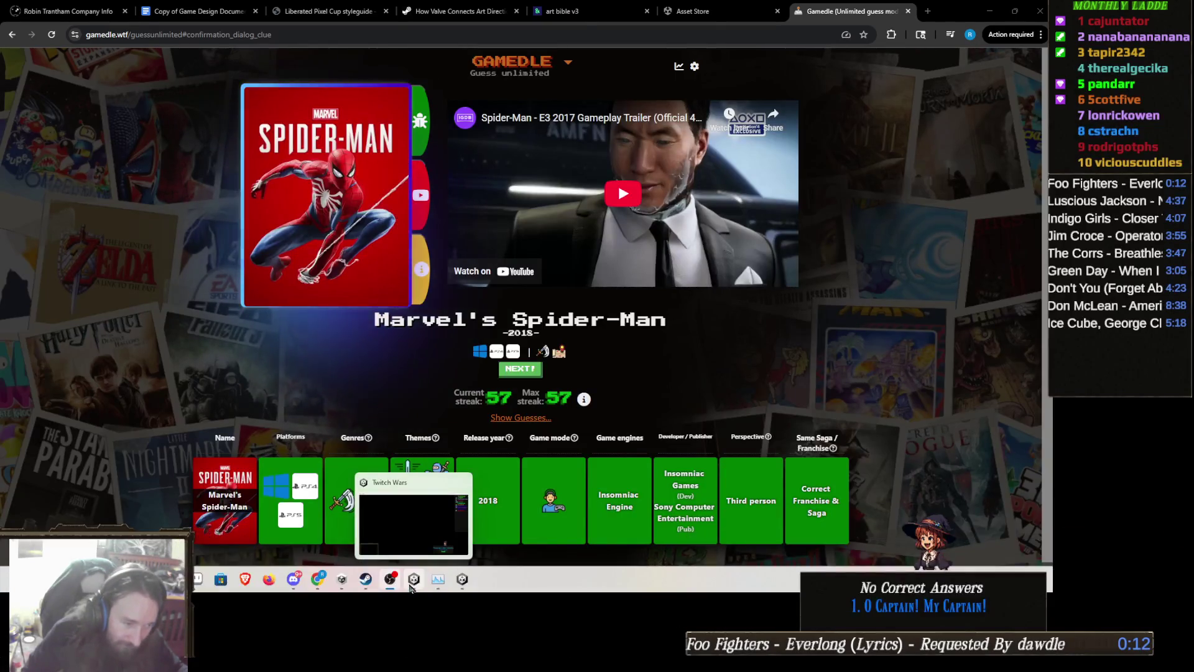
pyautogui.click(460, 585)
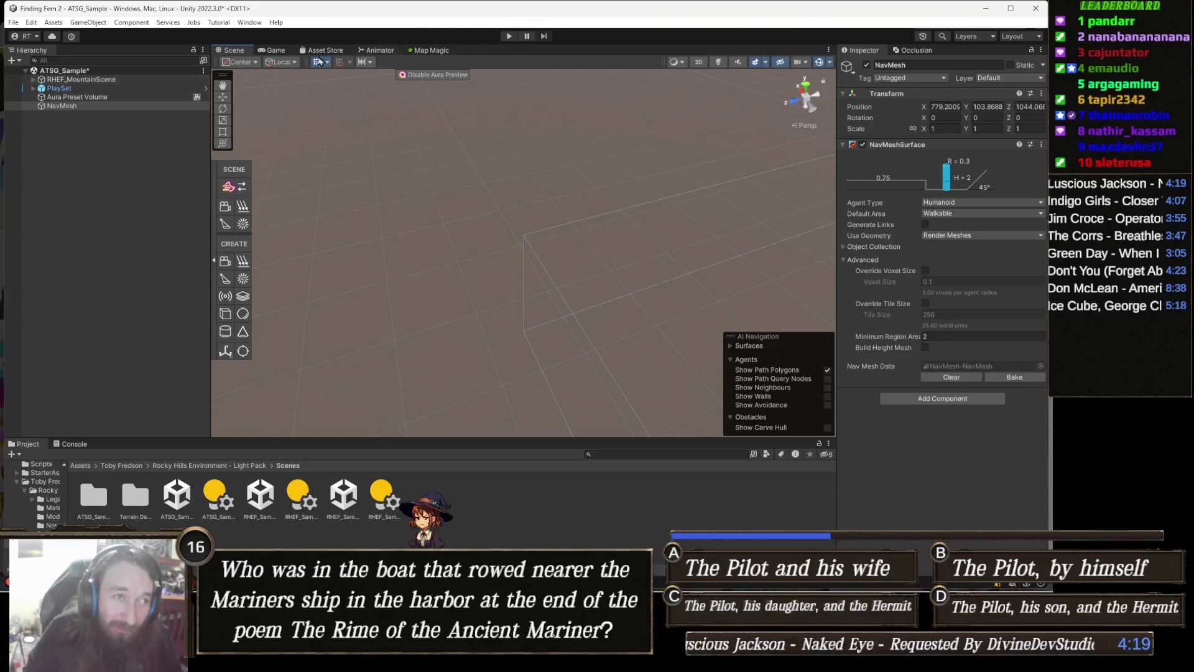
pyautogui.click(509, 36)
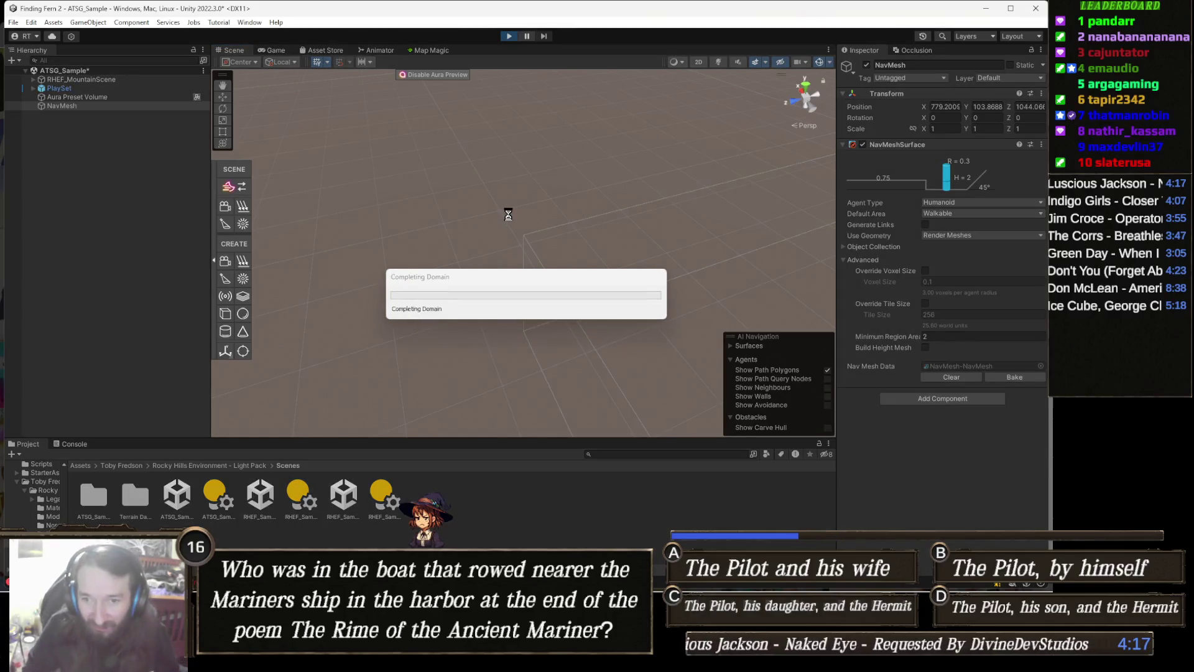